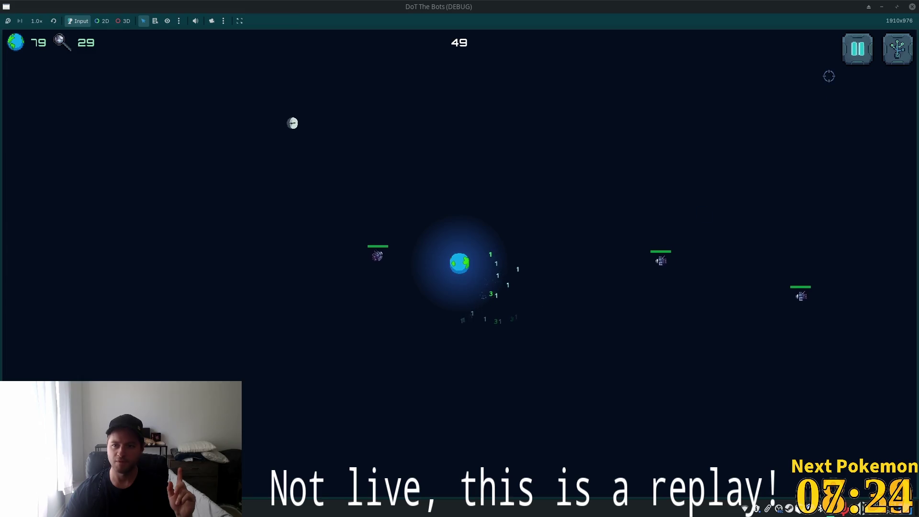
Step: Glance at the skill upgrade tree and close it, then launch Mousepad via a 'text' launcher search
click(892, 53)
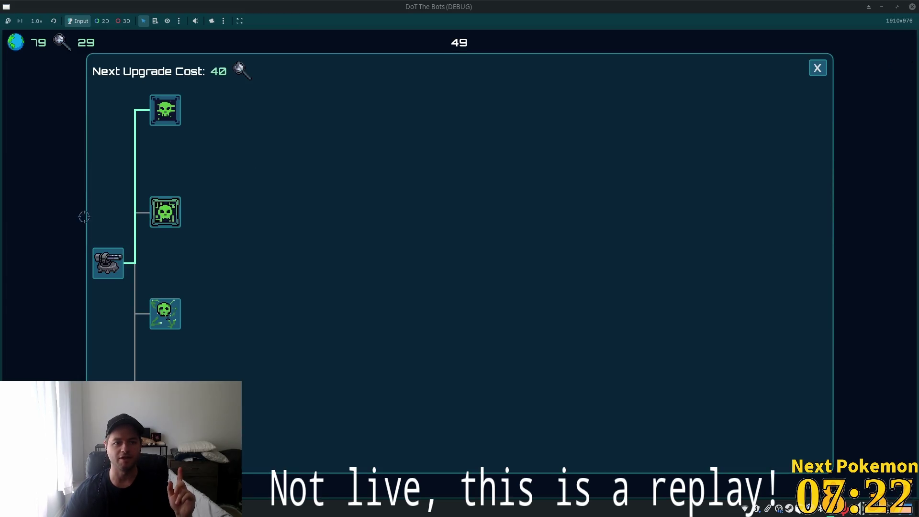
click(817, 67)
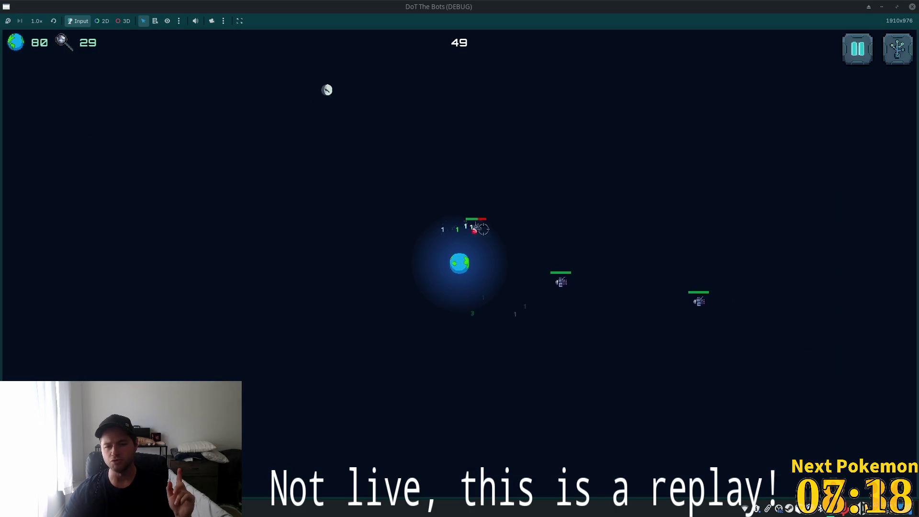
key(super)
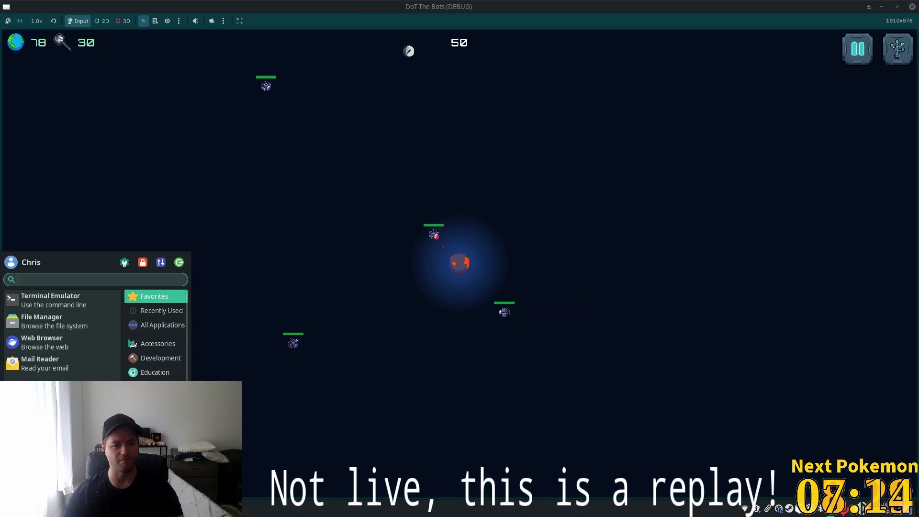
text(no)
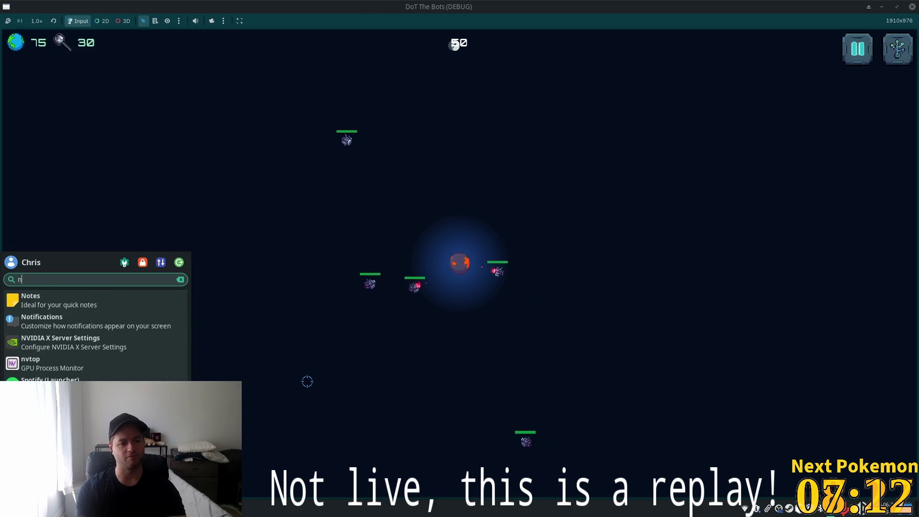
key(BackSpace)
key(BackSpace)
text(text)
key(Return)
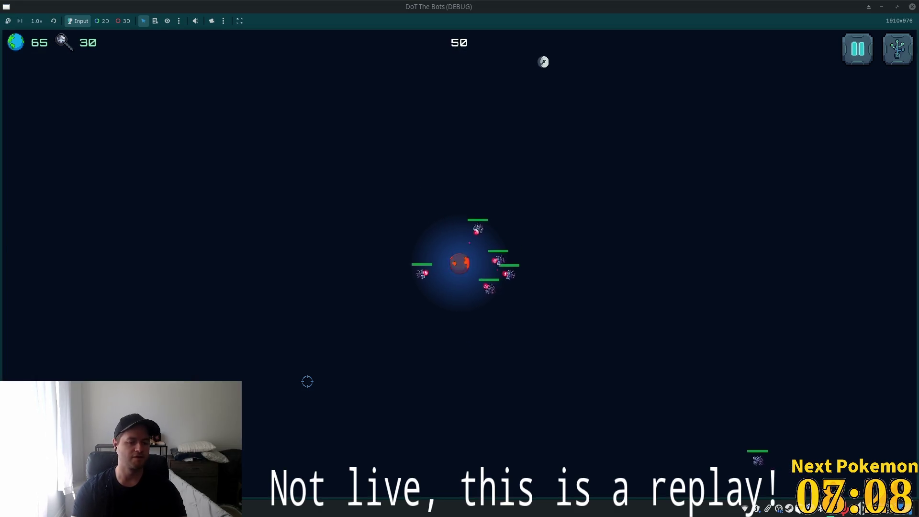
Step: Restore the previous Mousepad session and delete all the old note lines
click(531, 284)
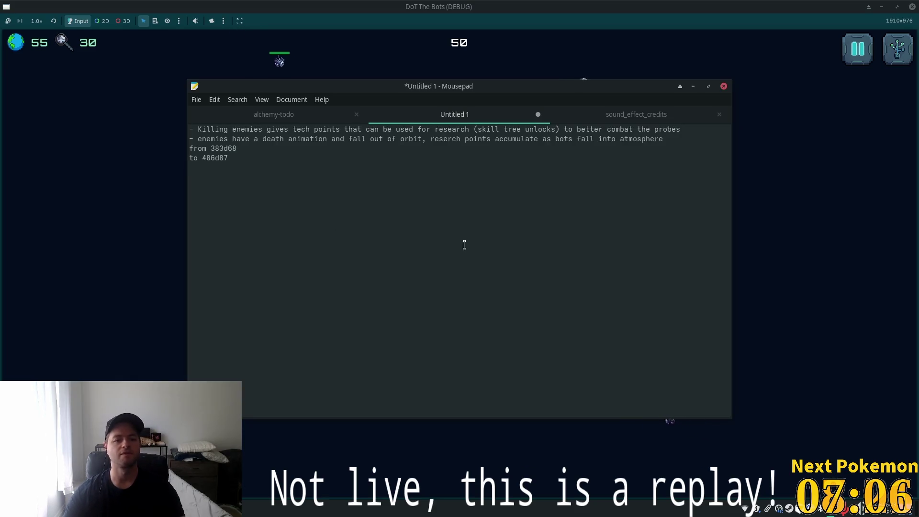
triple_click(269, 130)
double_click(268, 130)
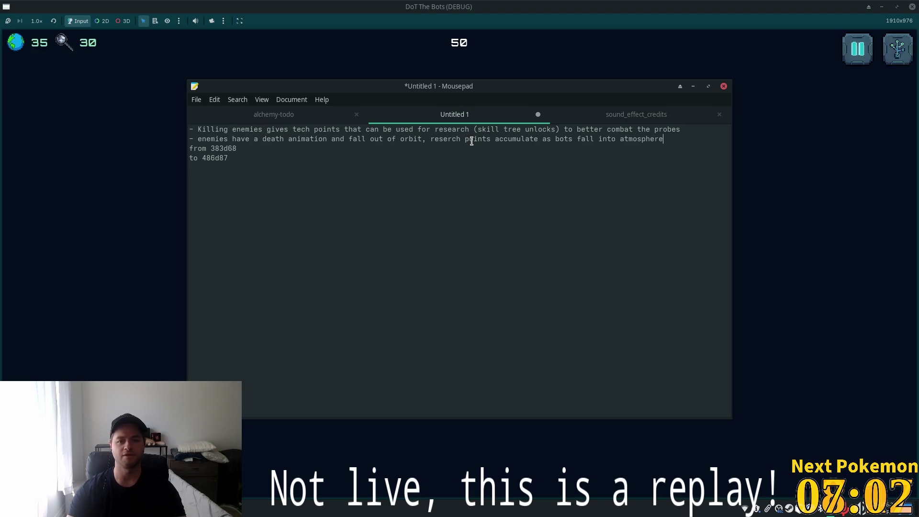
key(shift+Home)
key(shift+Up)
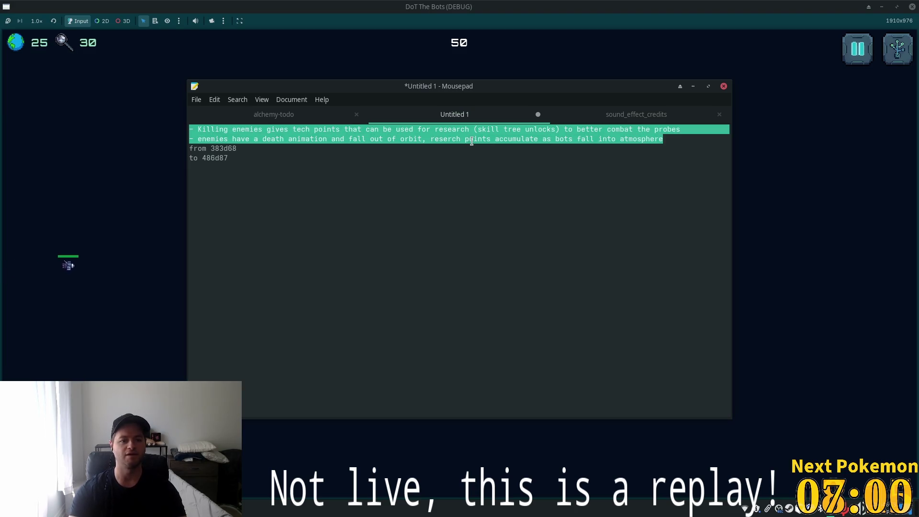
key(BackSpace)
key(shift+Down)
key(shift+Down)
key(shift+Down)
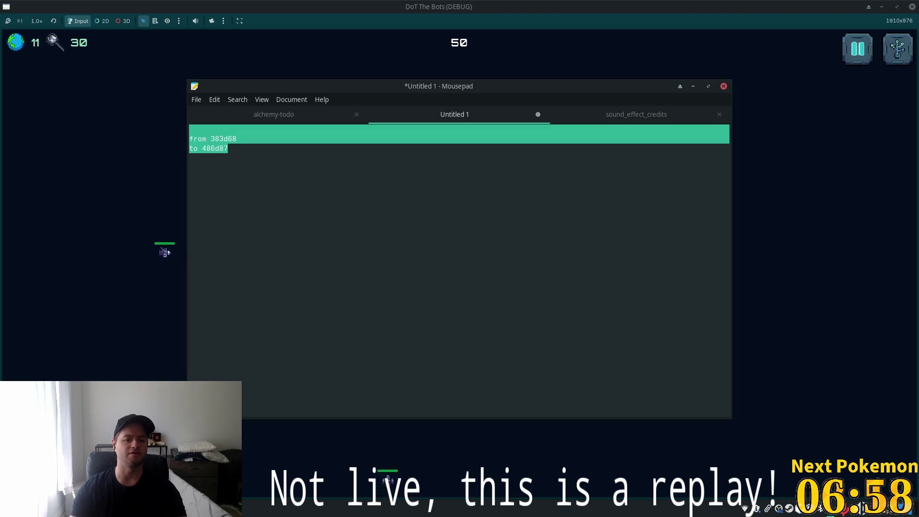
key(BackSpace)
Step: Type '- Skill upgrade book opens on every kill if you don't select an upgrade' and start a new bullet
text(- )
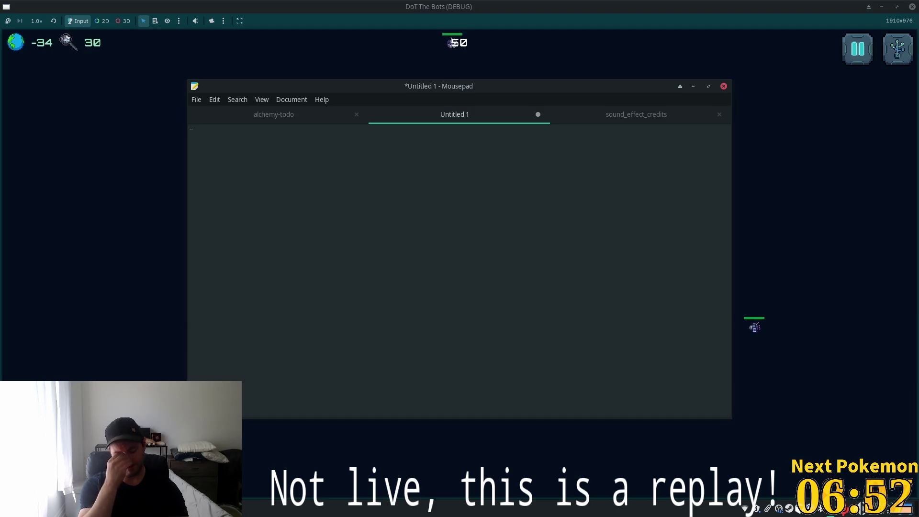
text(Skill up)
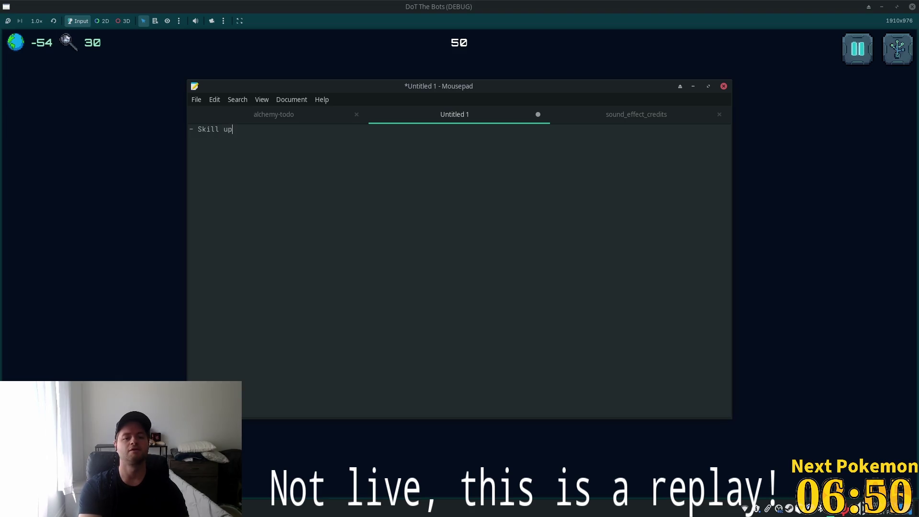
text(grade bo)
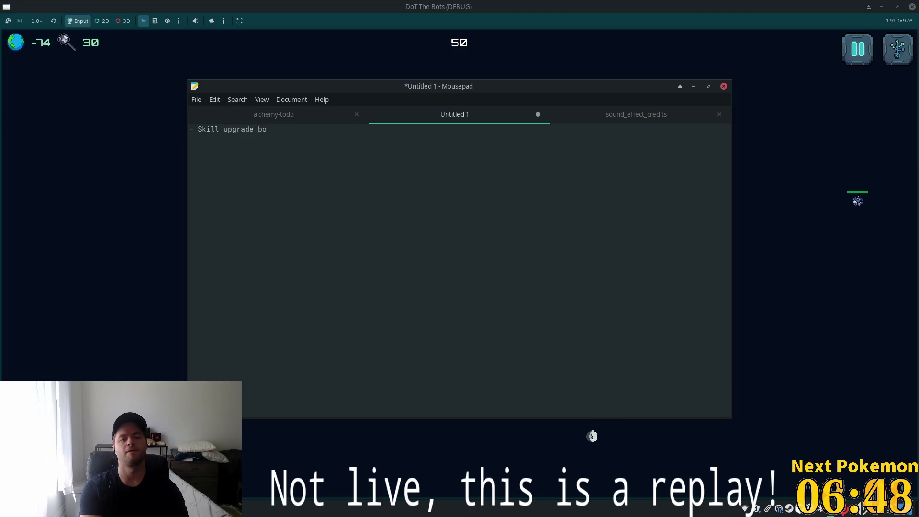
text(ok opens when)
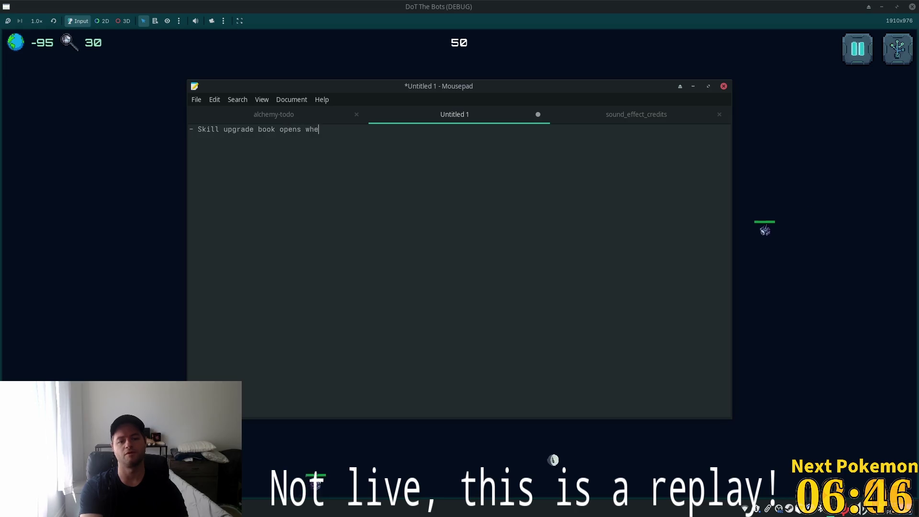
key(BackSpace)
key(BackSpace)
key(BackSpace)
key(BackSpace)
key(BackSpace)
text(on ev)
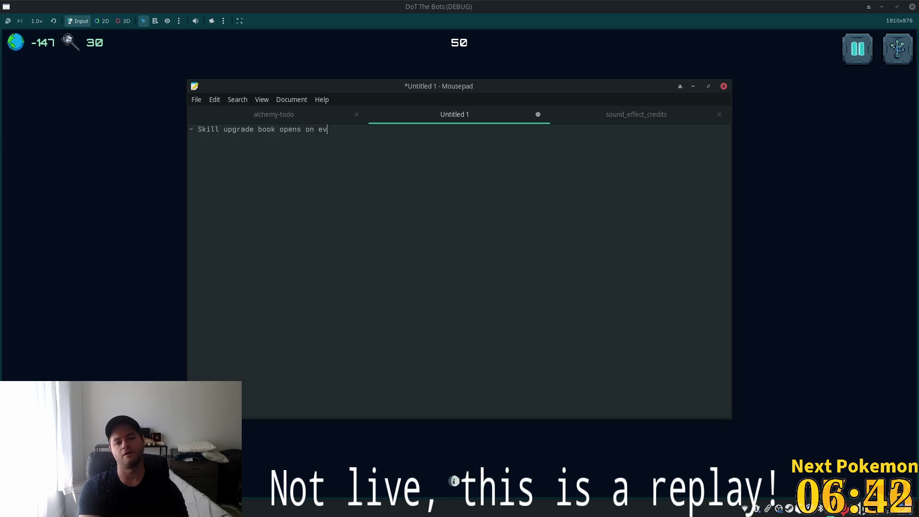
text(ery kill )
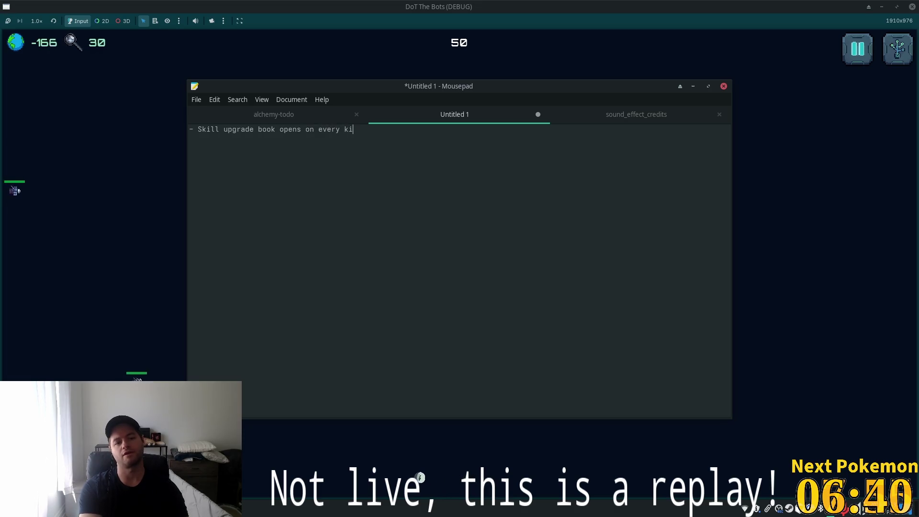
text(if you)
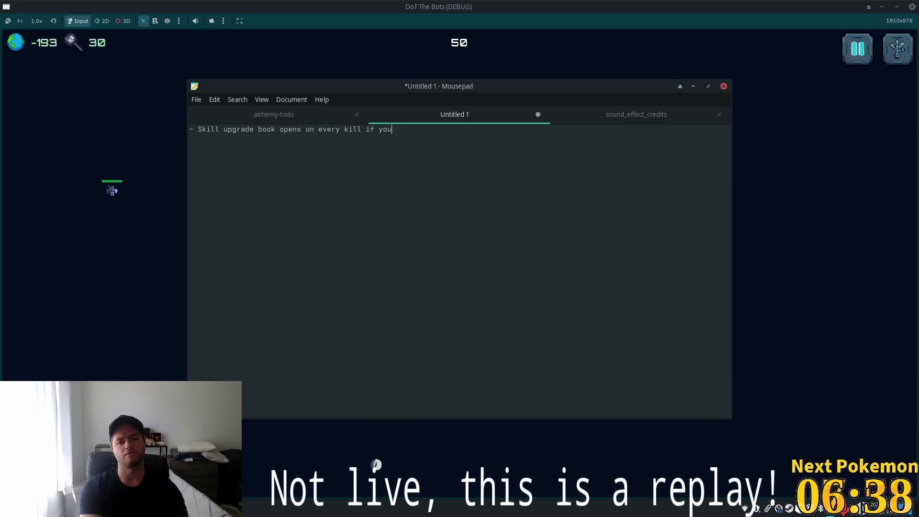
text( don't selecv)
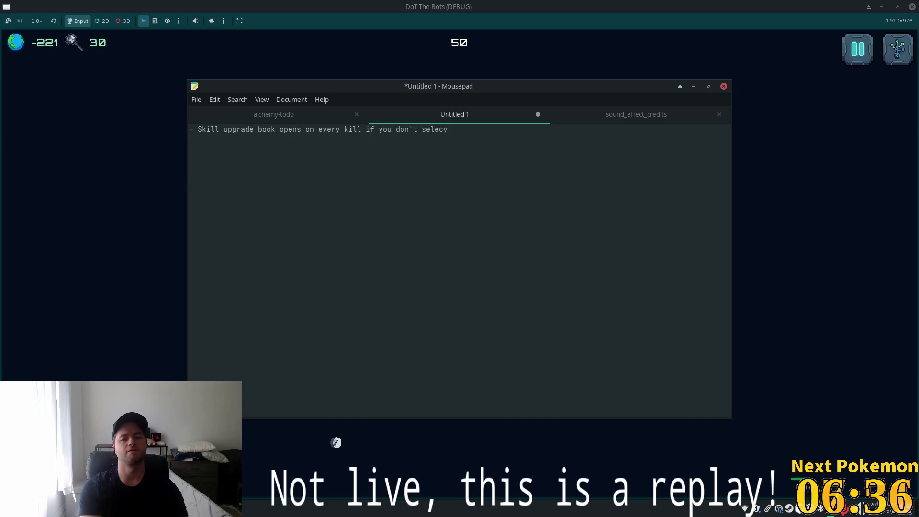
key(BackSpace)
text(t abn )
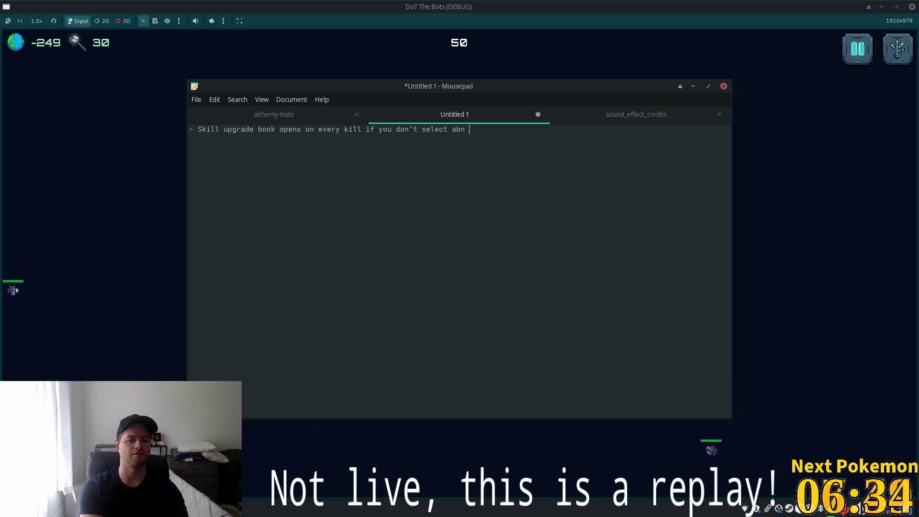
key(BackSpace)
key(BackSpace)
key(BackSpace)
text(n upgrade)
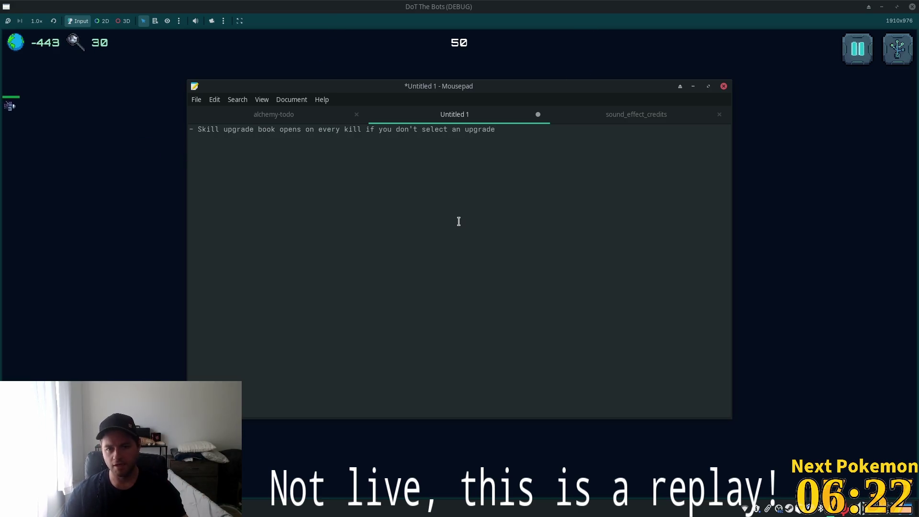
key(Return)
text(-)
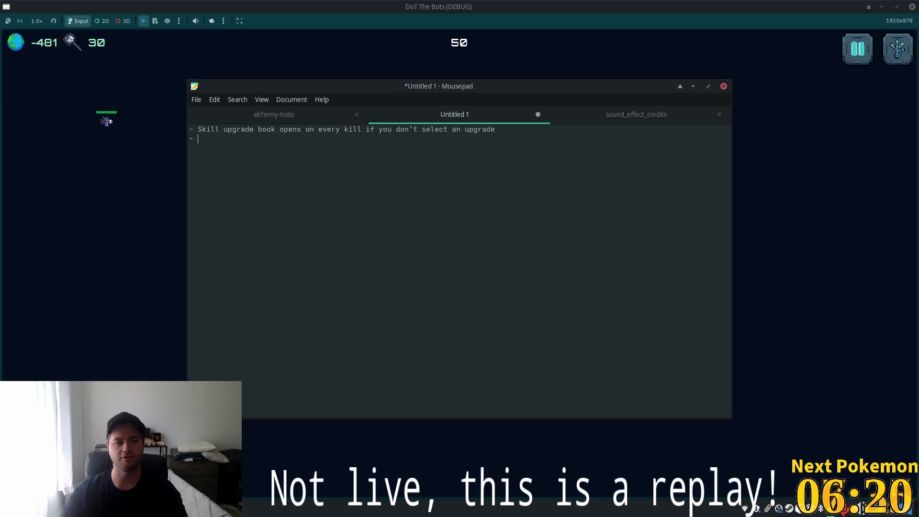
Step: Bring Mousepad back over the game and type the note 'Tractor lights stop functioning'
click(692, 88)
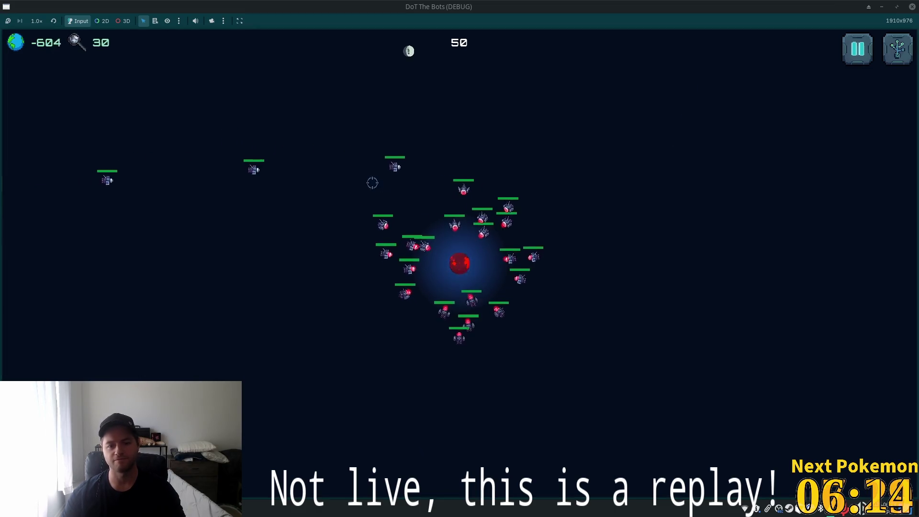
key(alt+Tab)
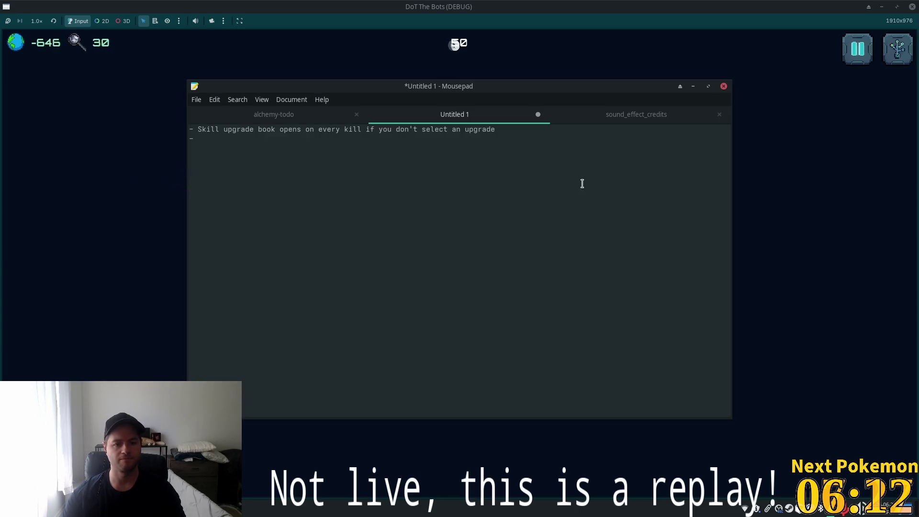
text(Tractor lights )
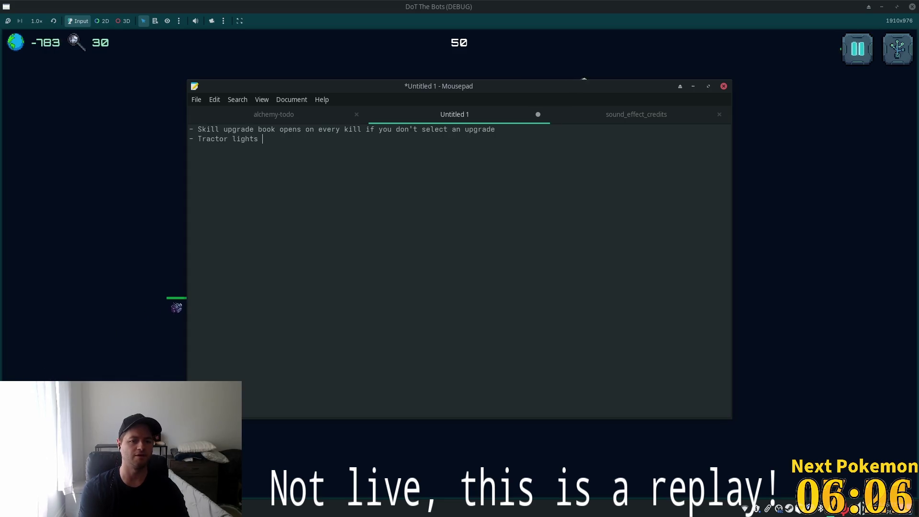
text(stop functio)
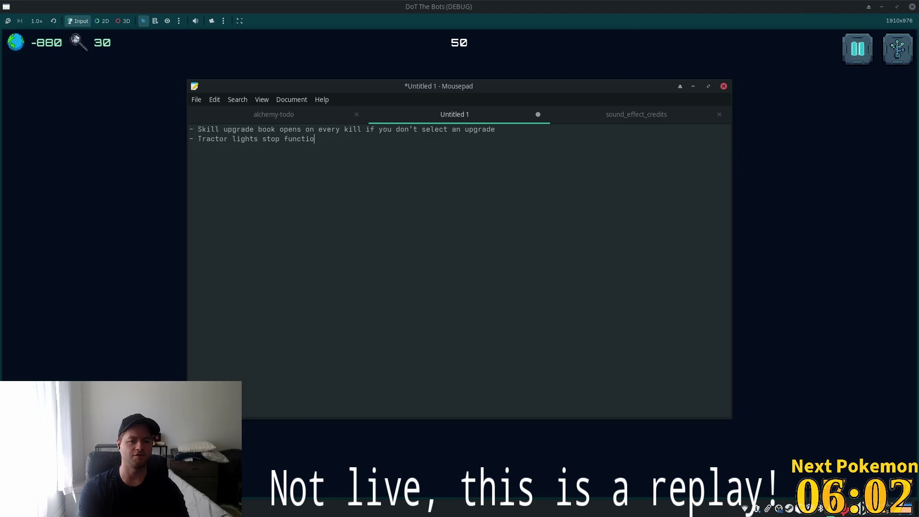
text(ning)
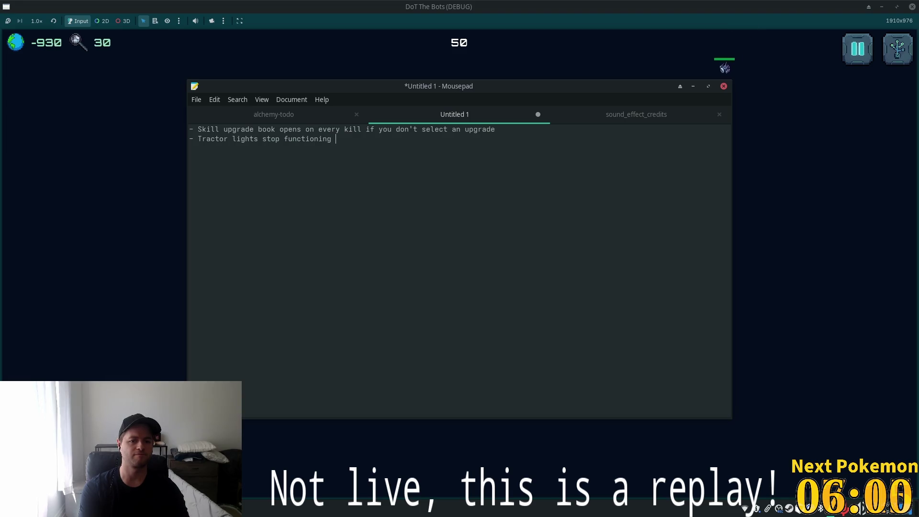
Step: Stop the game's debug run with F8 and bring the bug notes back to the front
click(127, 158)
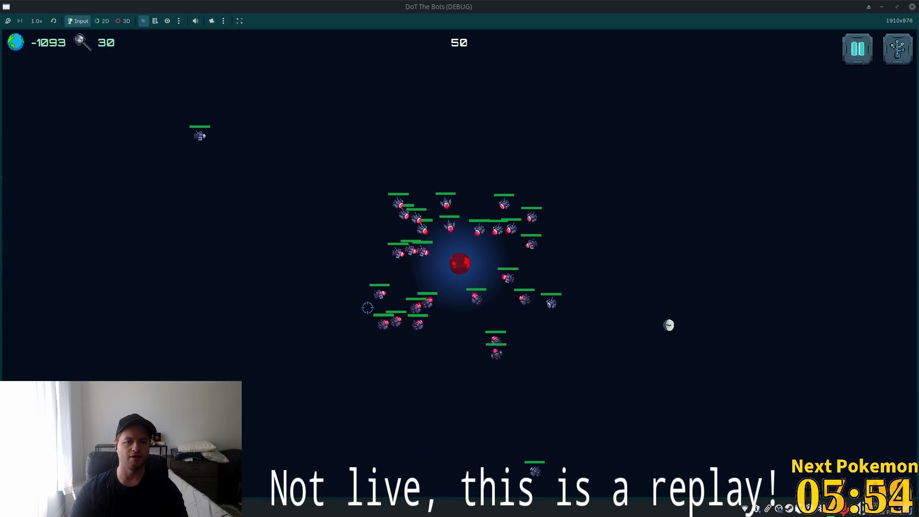
key(F8)
key(alt+Tab)
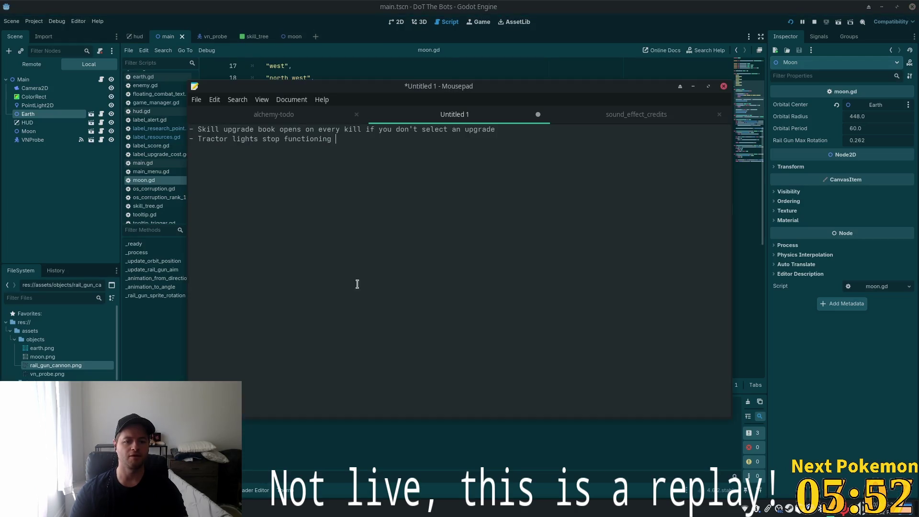
Step: Reword the tractor note: lights don't animate their full trajectory at critical mass, then return to Godot
key(ctrl+shift+Left)
key(ctrl+shift+Left)
key(BackSpace)
text(don)
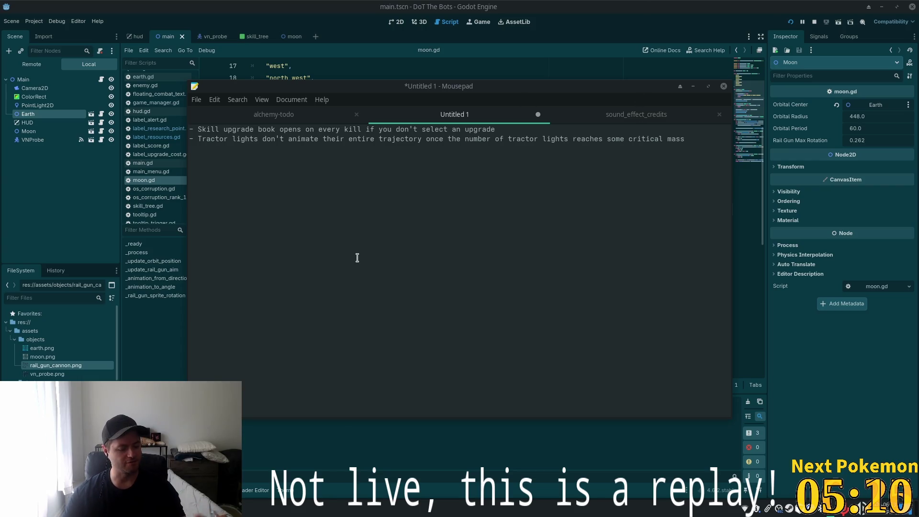
key(alt+Tab)
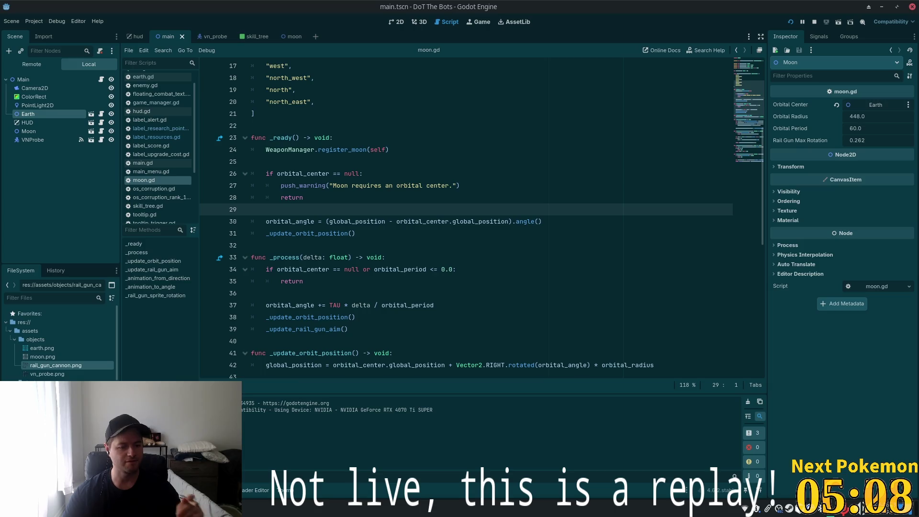
Step: Rerun the game with F5 for a playtest, stop it with F8, and bring the notes forward
key(F5)
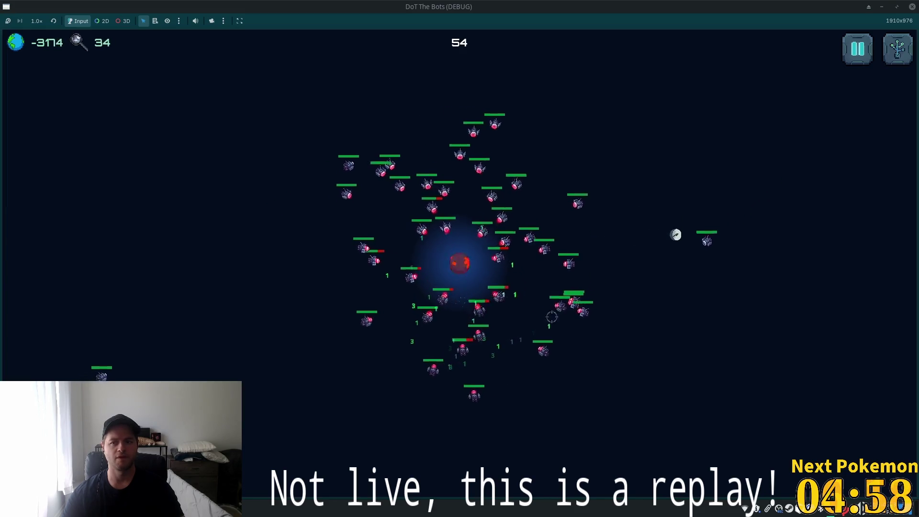
mouse_move(96, 47)
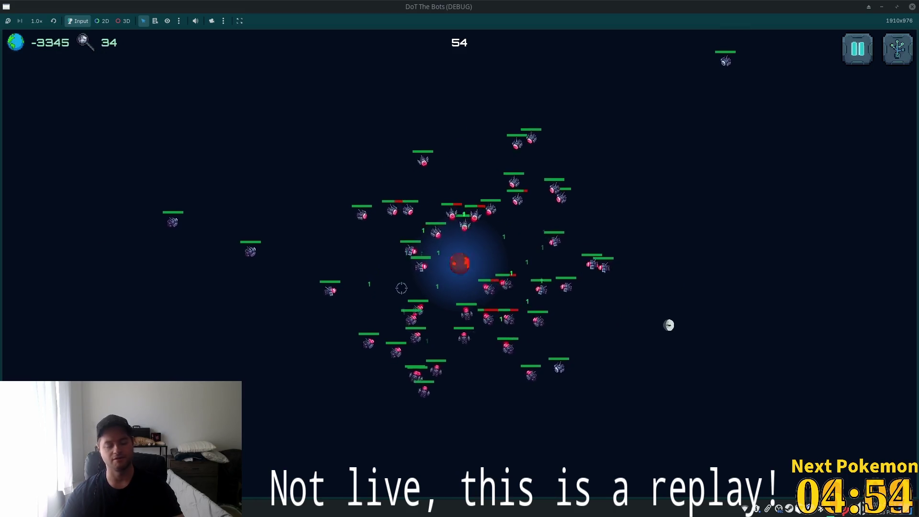
key(F8)
key(alt+Tab)
key(alt+Tab)
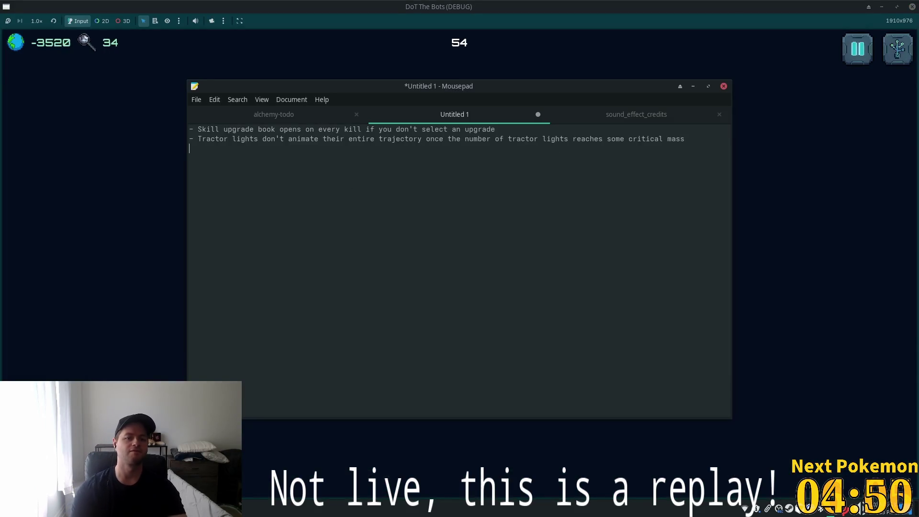
Step: Add a 'game over state' note, reworking the draft condition/screen wording
text(- Need a game o)
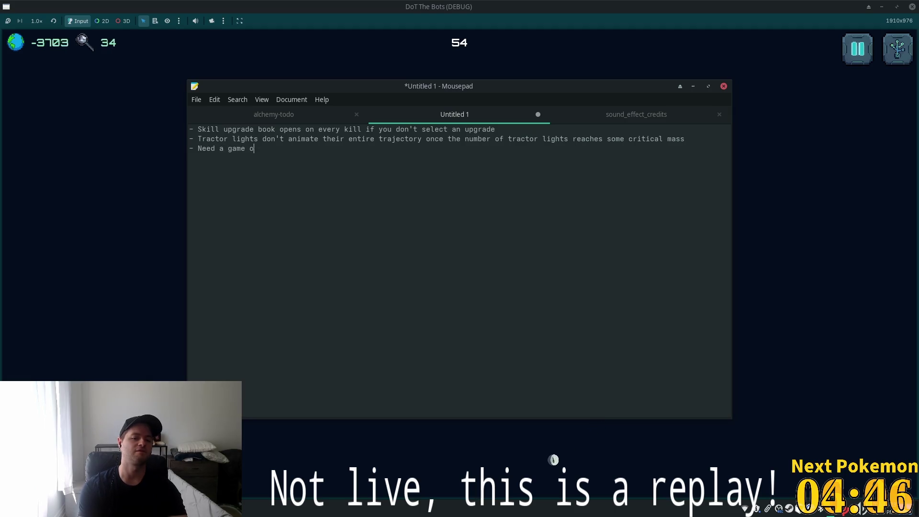
text(ver screen)
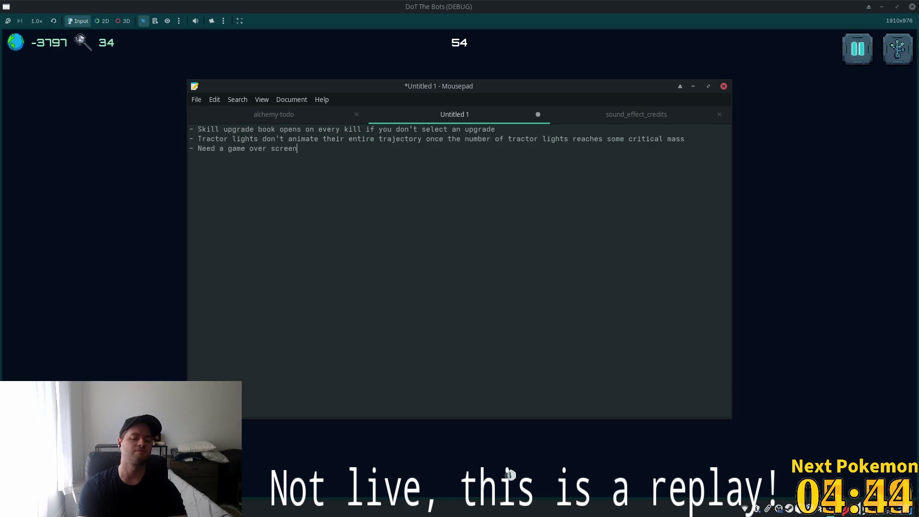
text(/)
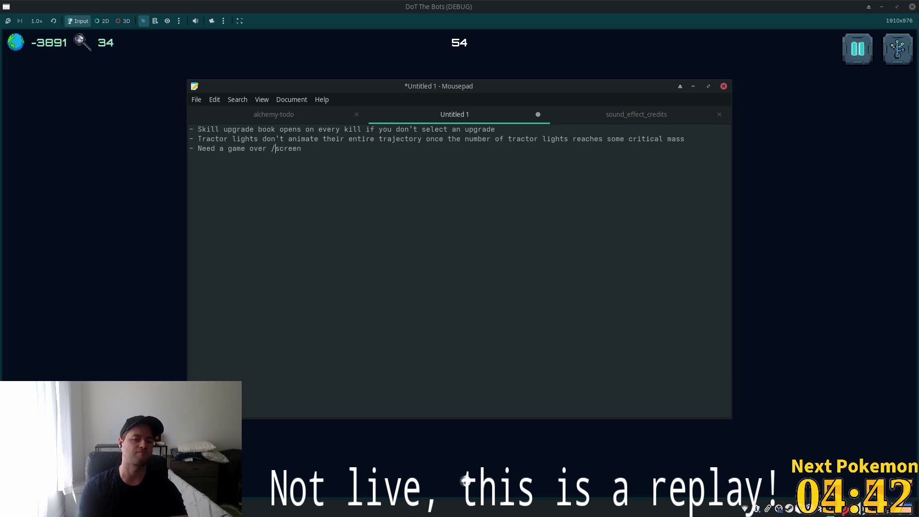
text(condition)
key(End)
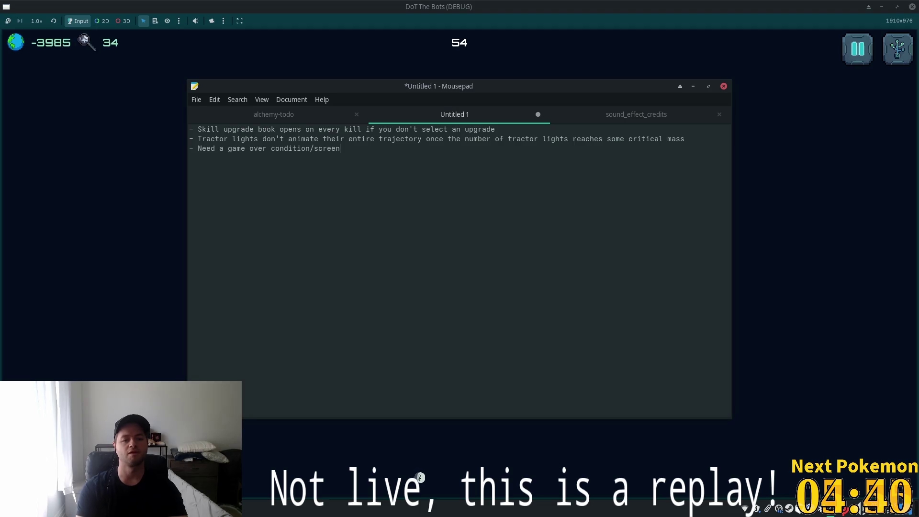
key(ctrl+shift+Left)
key(BackSpace)
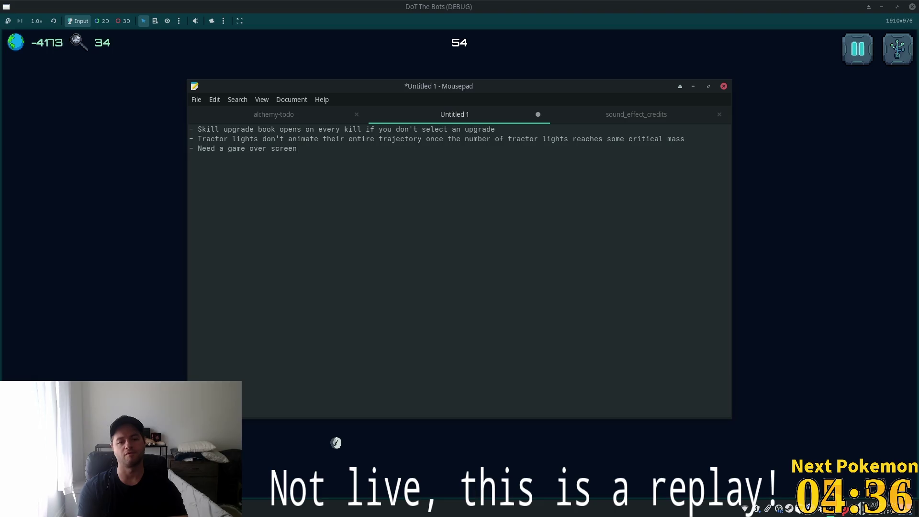
key(ctrl+shift+Left)
text(stat)
text(- Need a Landing menu)
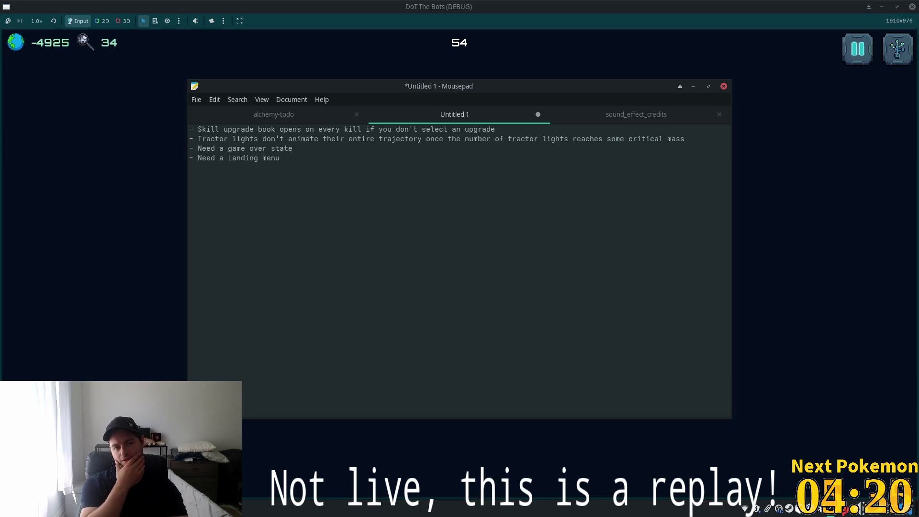
Step: Add a 'Sound settings and sound channels' note, then switch away and back to the notes
key(Return)
text(Sound)
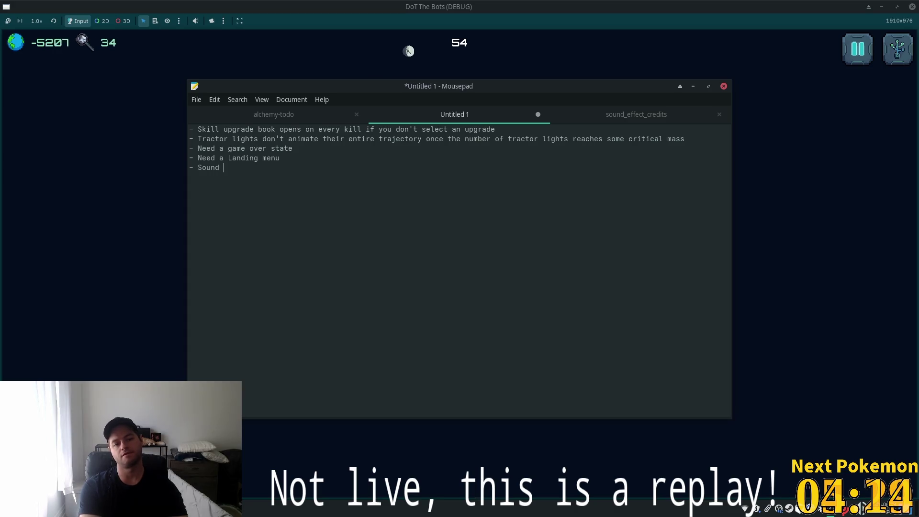
text( settings and )
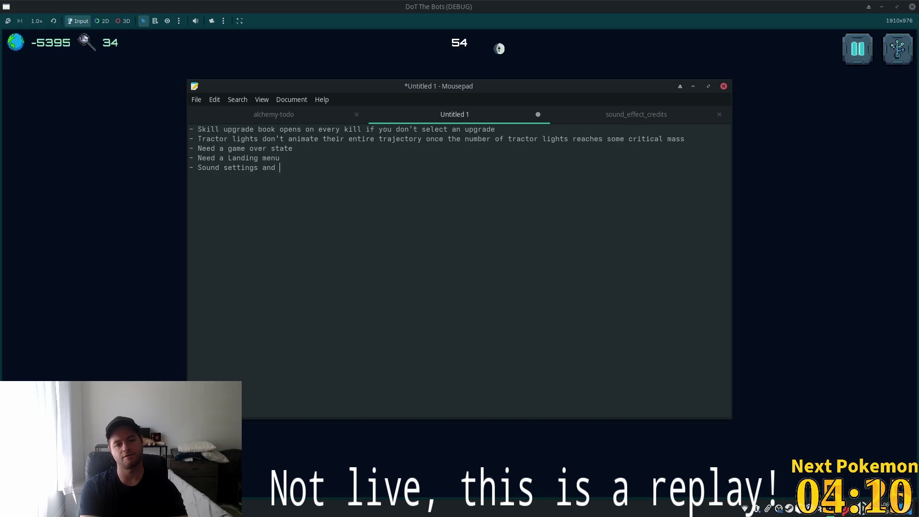
text(sound channels)
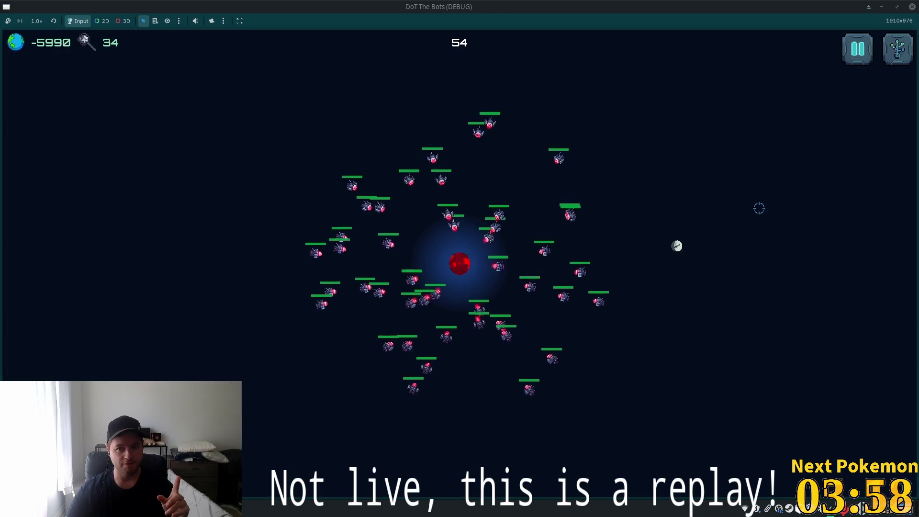
click(758, 205)
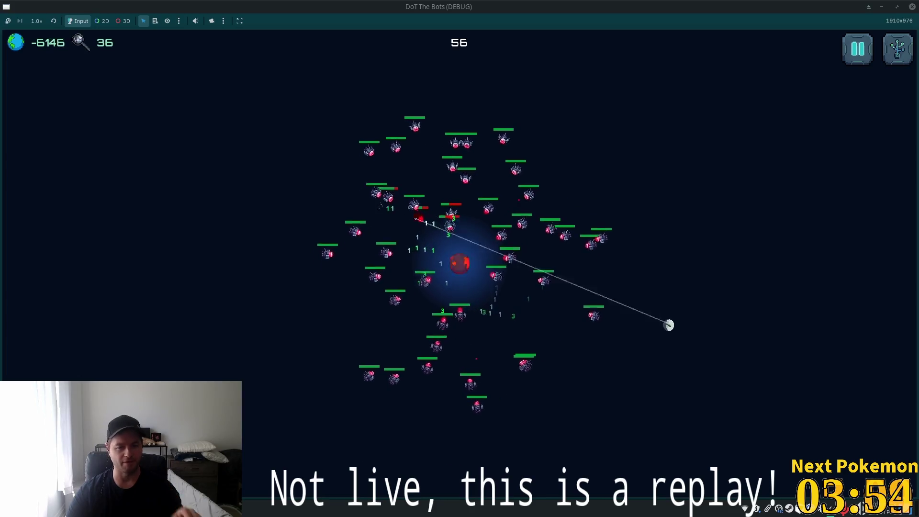
key(alt+Tab)
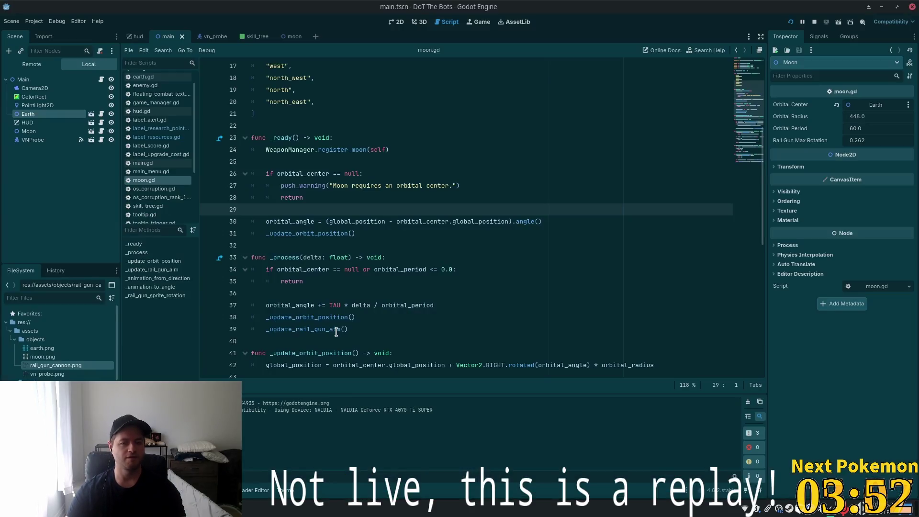
key(alt+Tab)
key(alt+Tab)
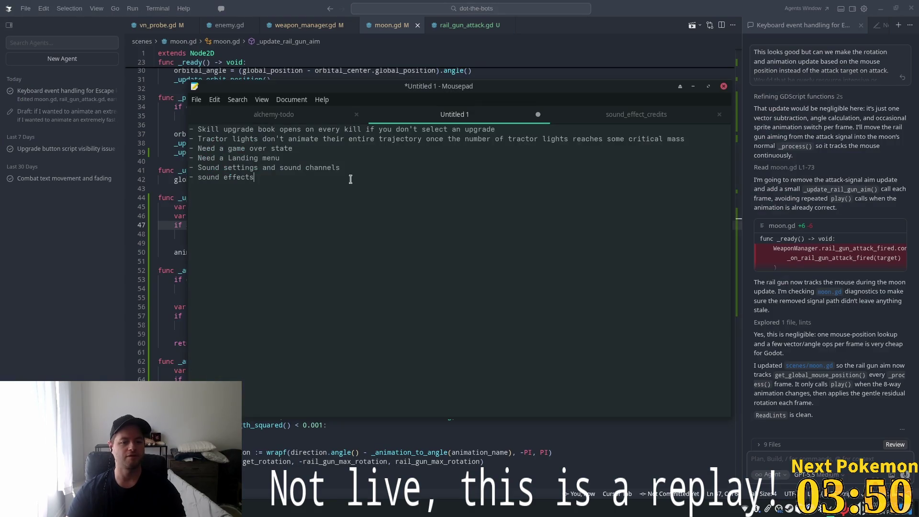
Step: Add an 'enemy death animation' note and switch through Godot back to moon.gd in Cursor
key(Return)
text(- enemy death animation)
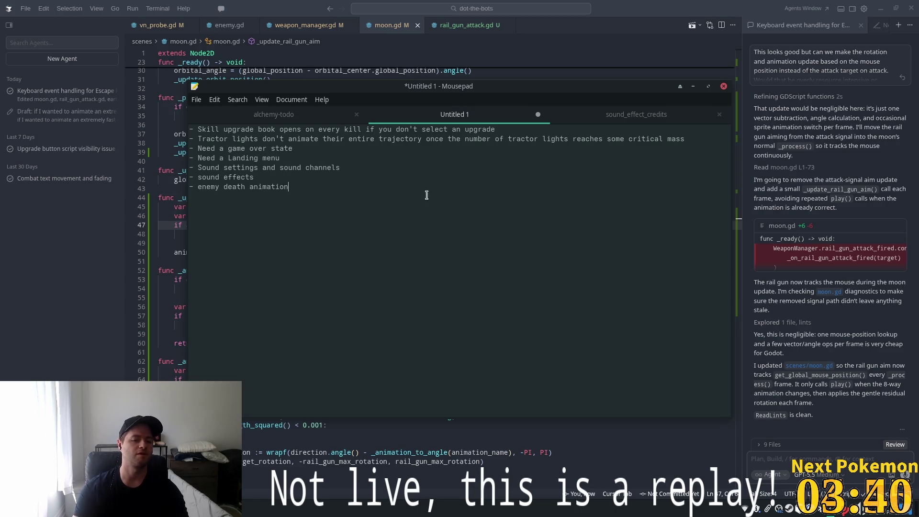
click(462, 138)
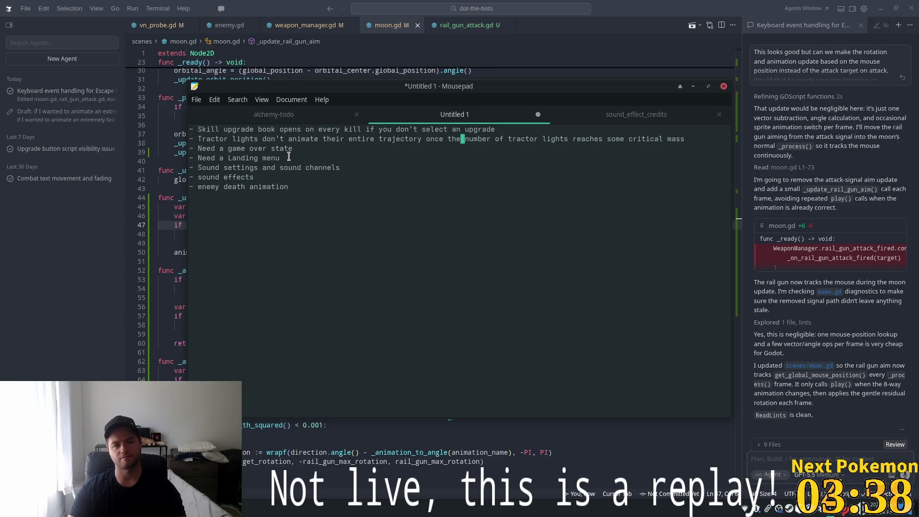
key(alt+Tab)
key(alt+Tab)
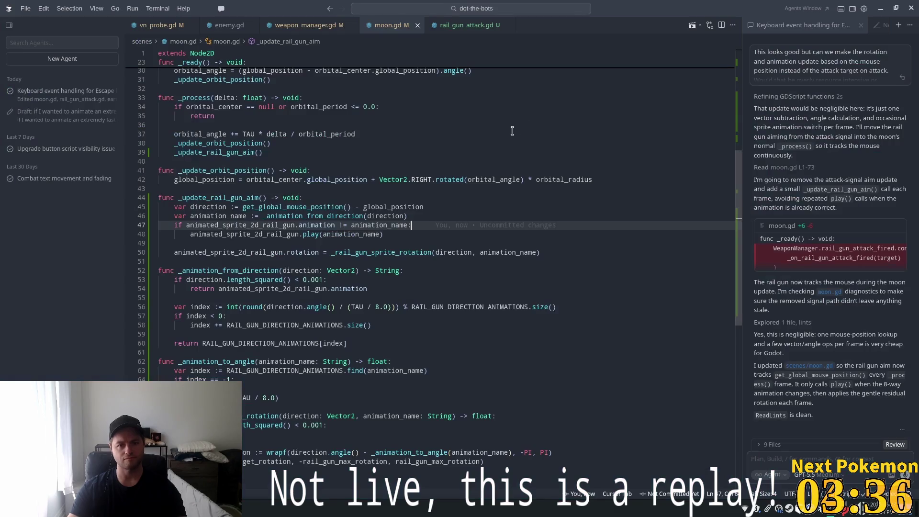
key(alt+Tab)
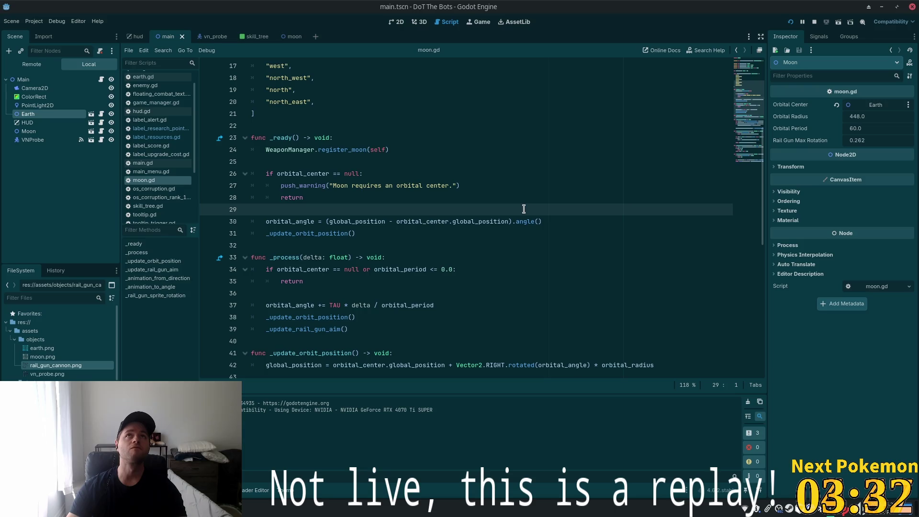
Step: Back in Cursor, open upgrade_manager.gd through a Ctrl+P search for 'upgrade_'
key(alt+Tab)
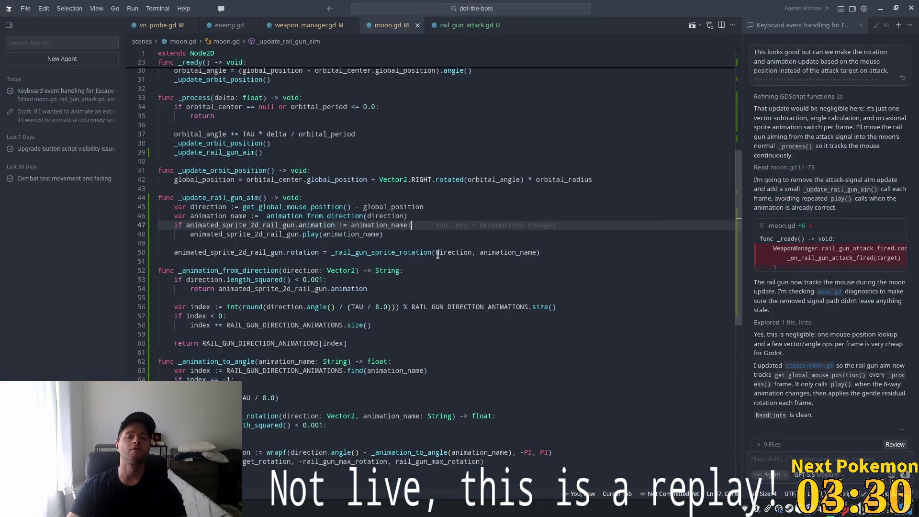
key(ctrl+p)
text(upgrade_)
key(Down)
key(Down)
key(Down)
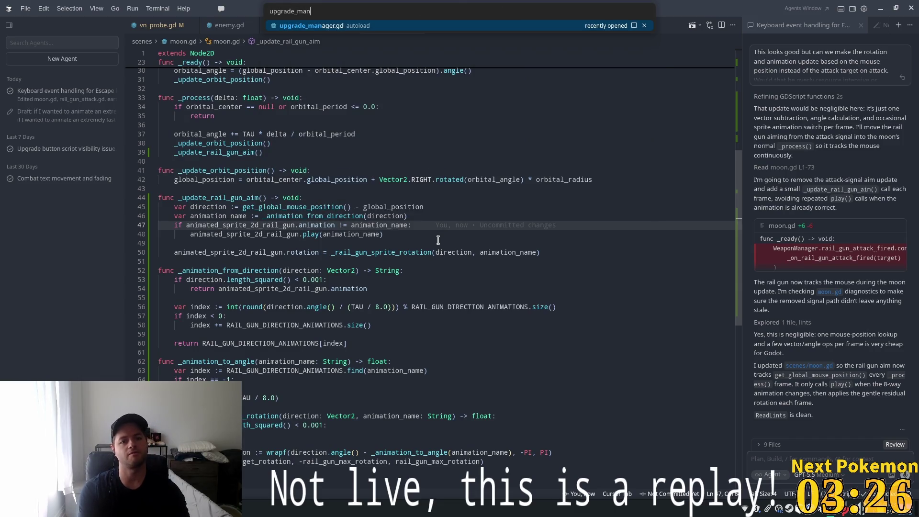
key(Return)
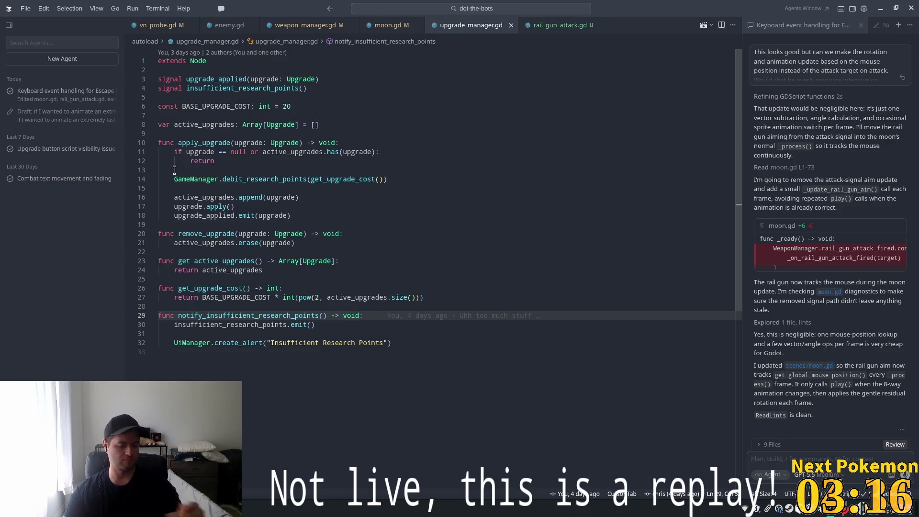
Step: In enemy.gd, inspect the take_damage code and its add_research_points and add_score calls
click(216, 26)
click(278, 285)
scroll(262, 282, up, 5)
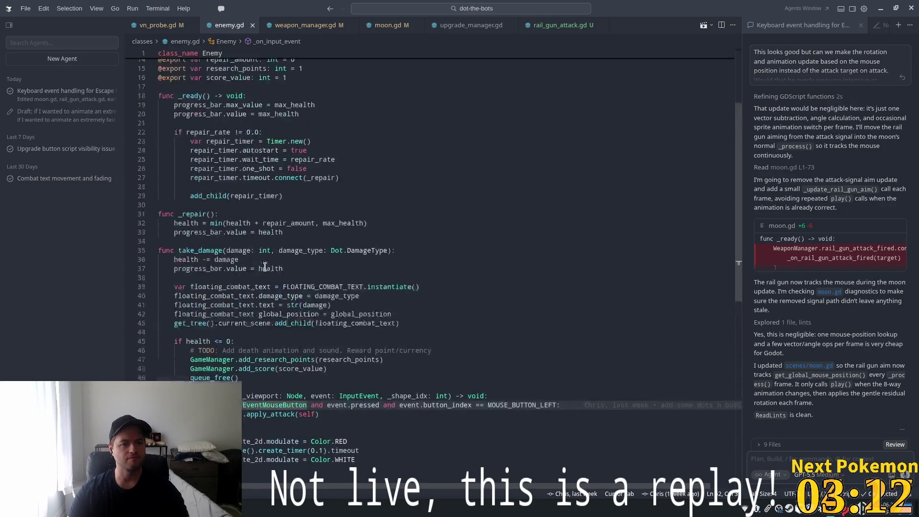
scroll(257, 287, down, 3)
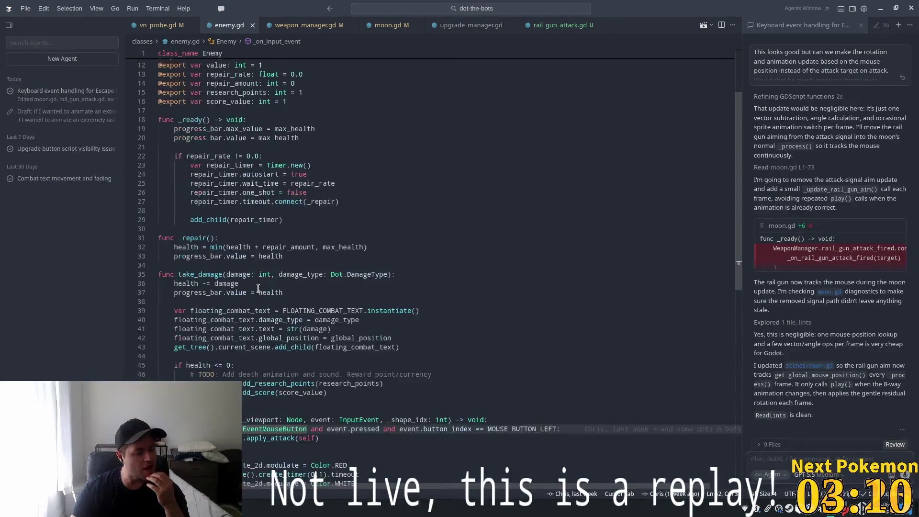
click(255, 286)
scroll(248, 278, down, 4)
click(235, 264)
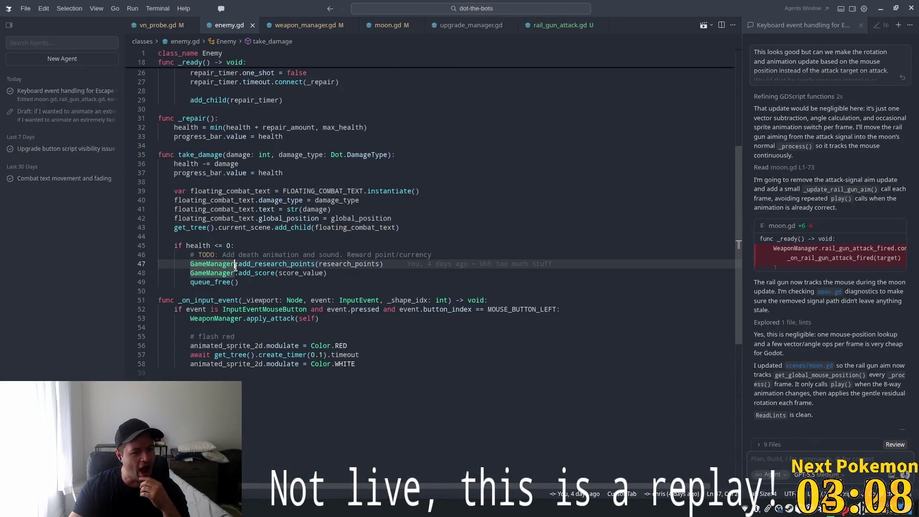
click(246, 273)
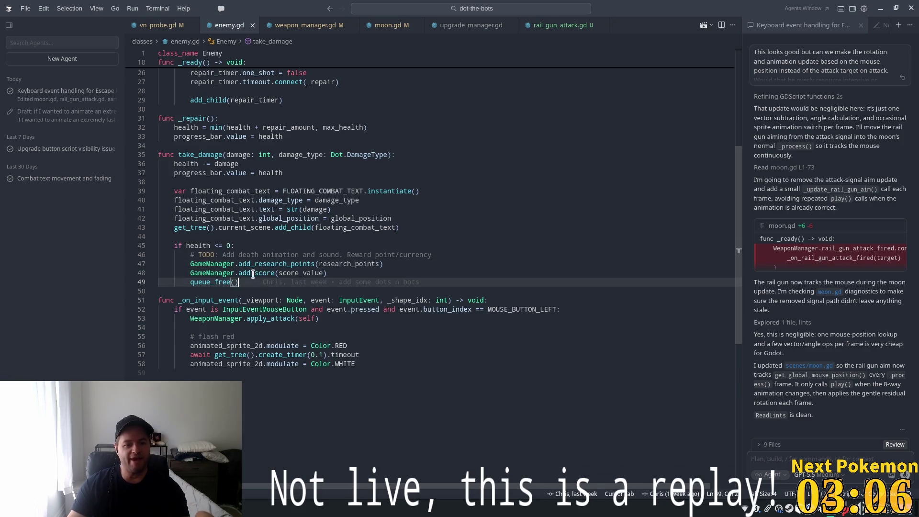
Step: Jump to add_research_points in game_manager.gd, check its signals, hide the agents list, and open View
ctrl+click(261, 263)
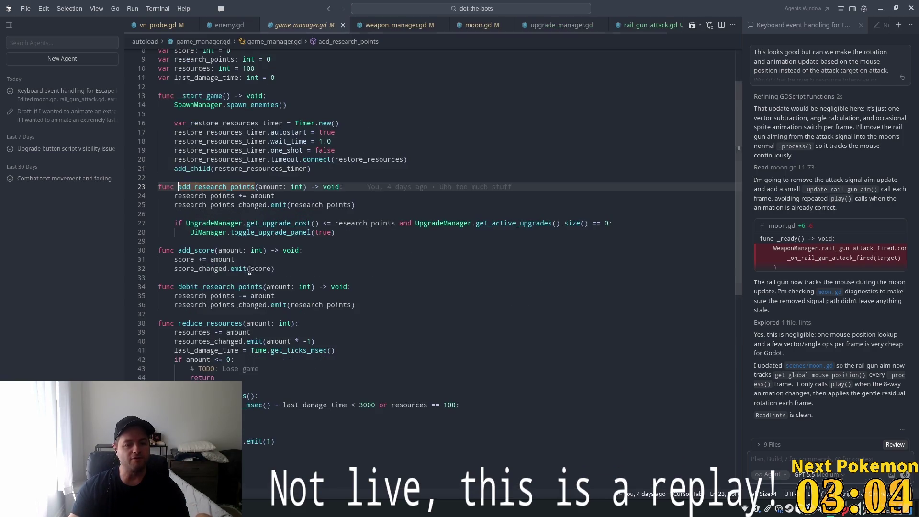
scroll(728, 132, up, 3)
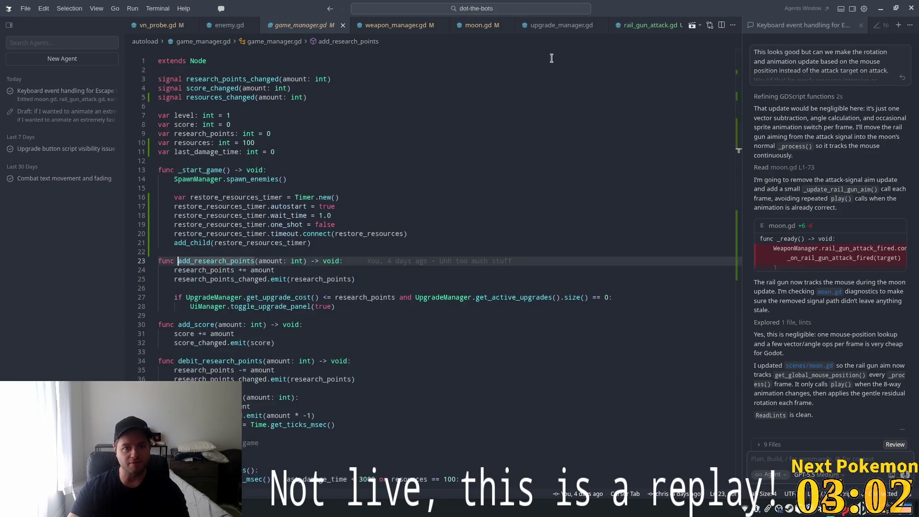
double_click(219, 89)
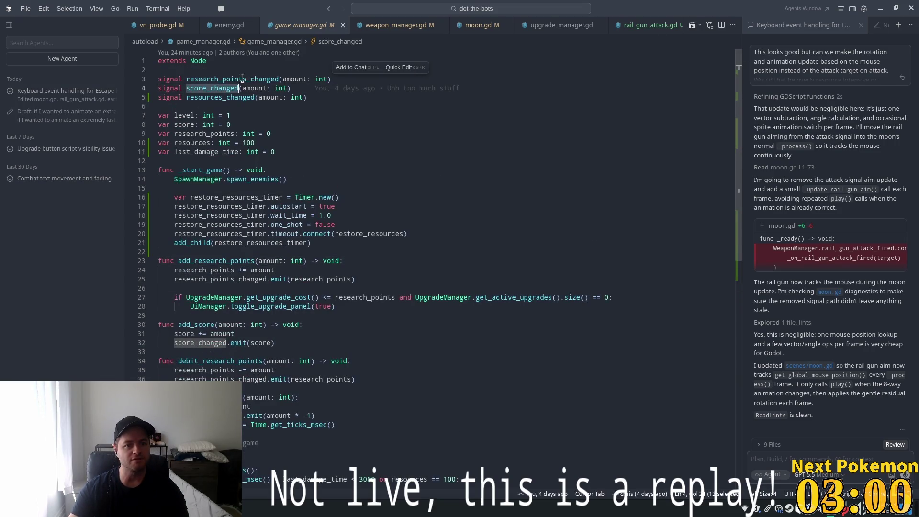
double_click(243, 79)
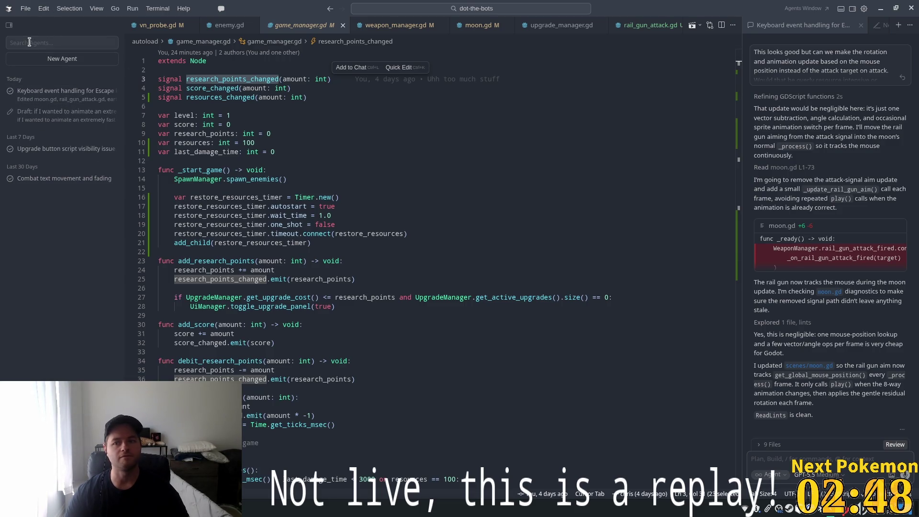
click(8, 27)
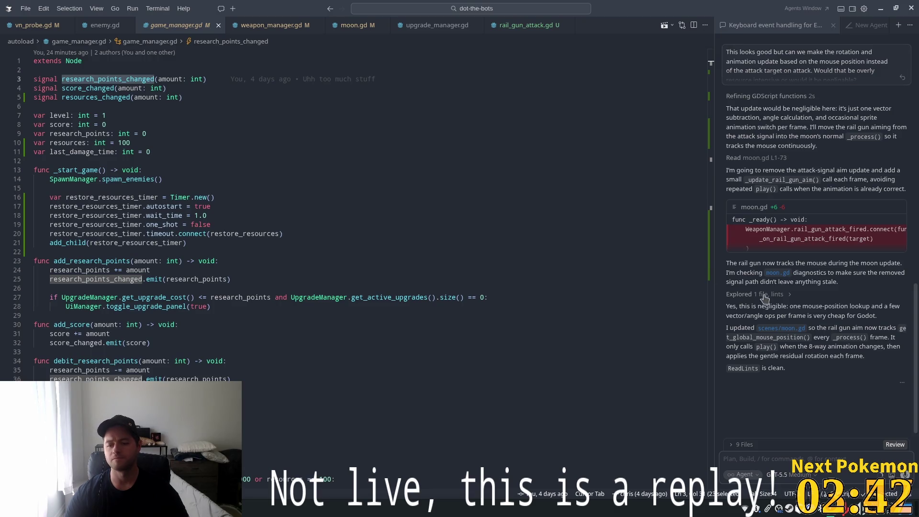
click(48, 8)
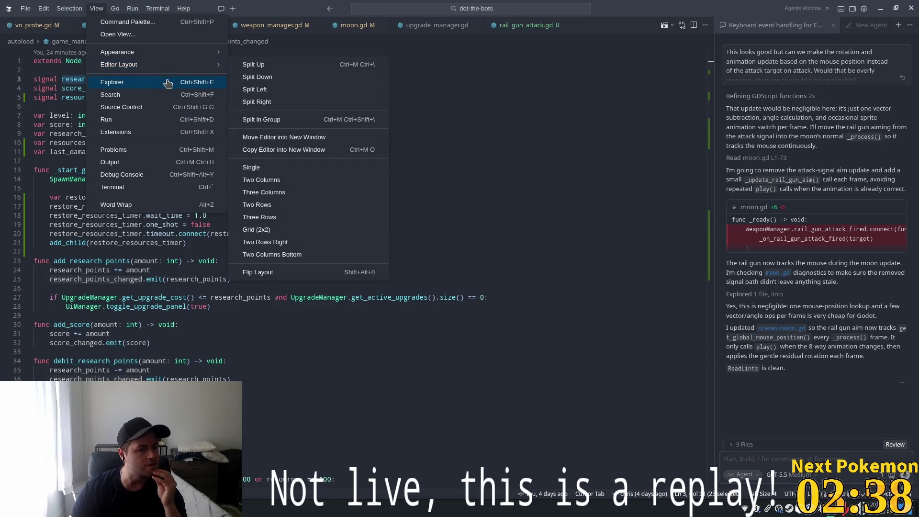
Step: Show the Explorer file tree and switch the side bar to the installed extensions list
click(112, 82)
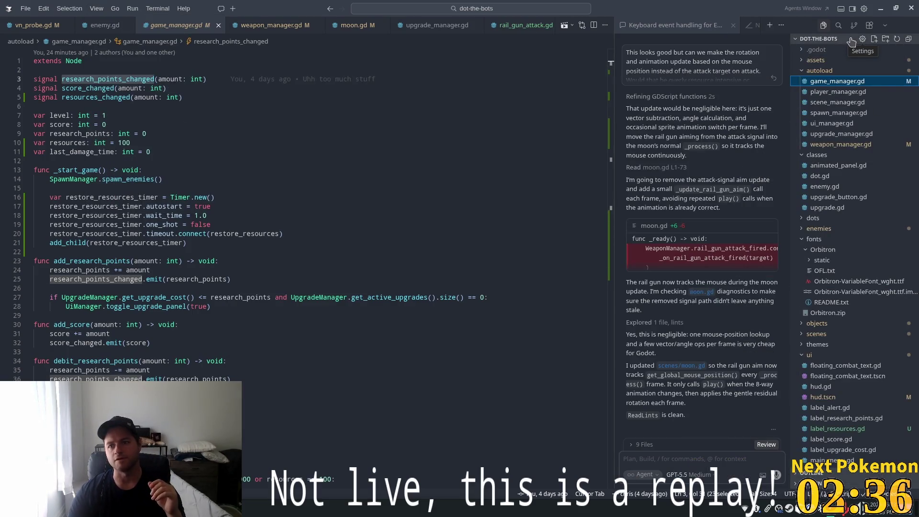
key(ctrl+b)
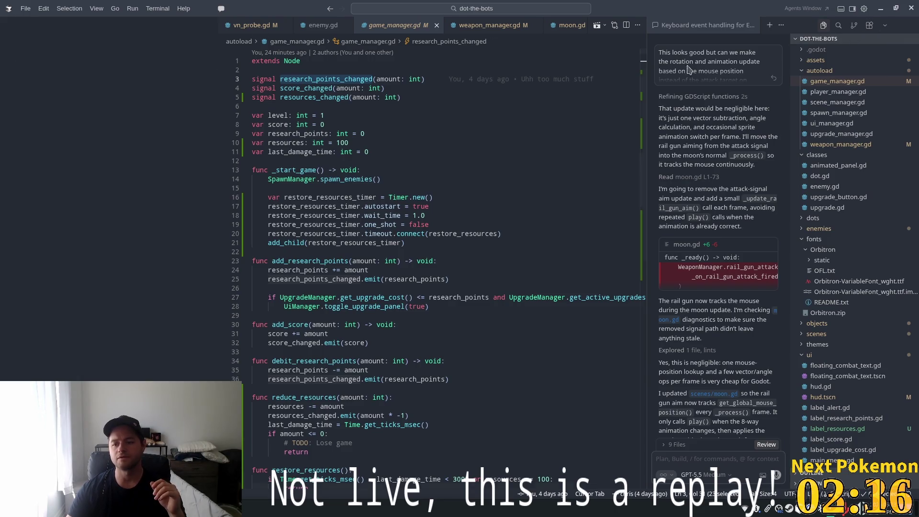
click(884, 26)
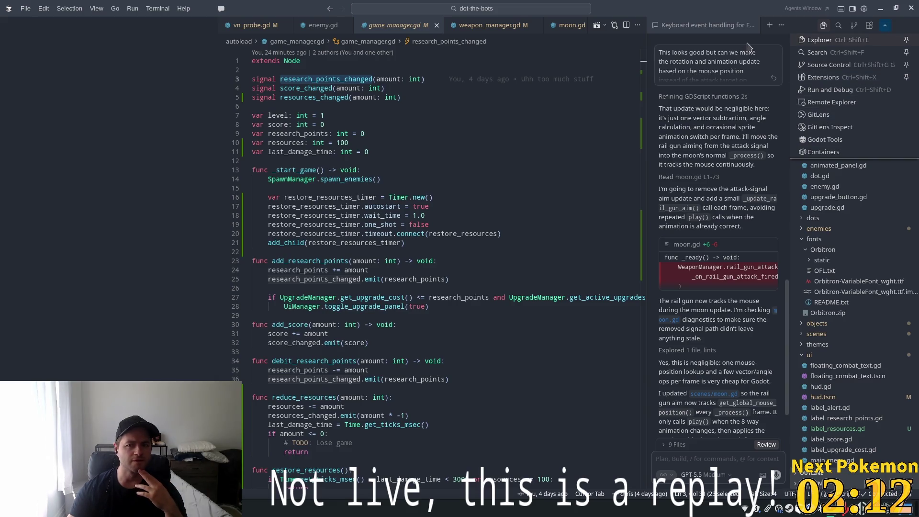
click(637, 26)
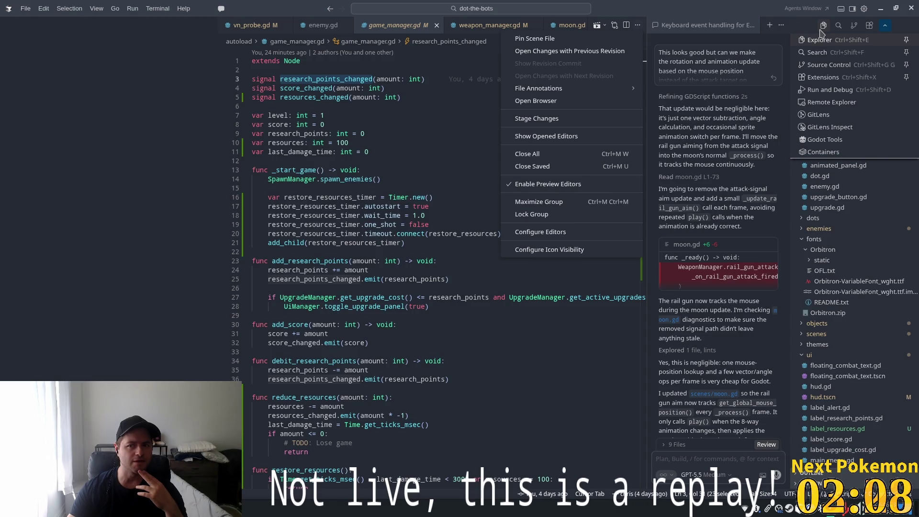
click(869, 25)
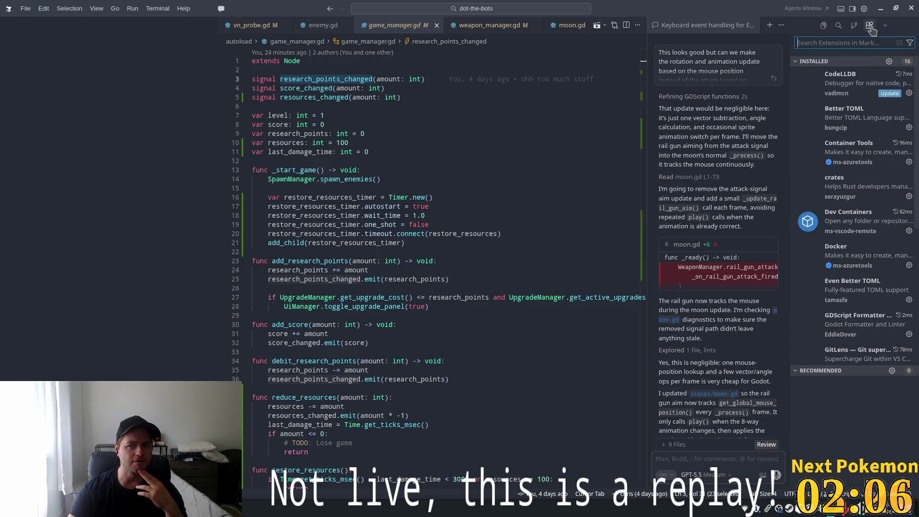
click(885, 25)
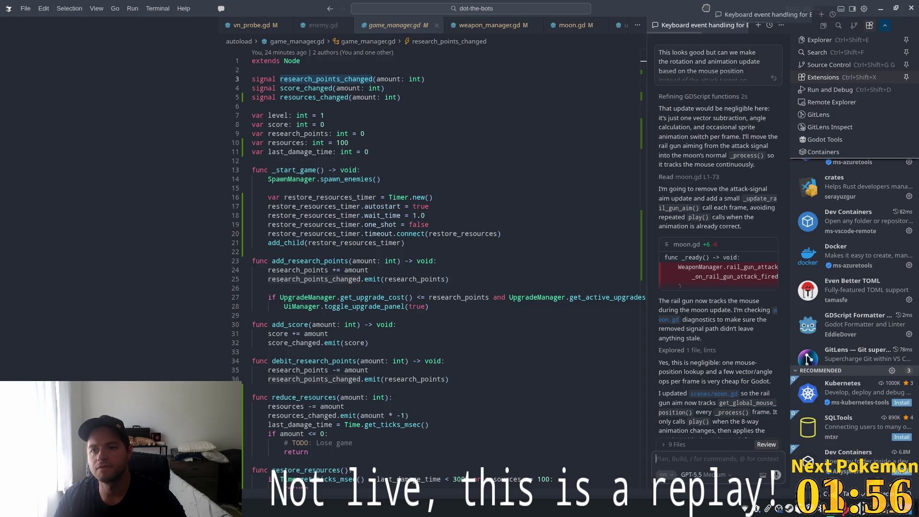
Step: Check the chat panel's extra actions, then search the command palette for the window-reload command
click(781, 25)
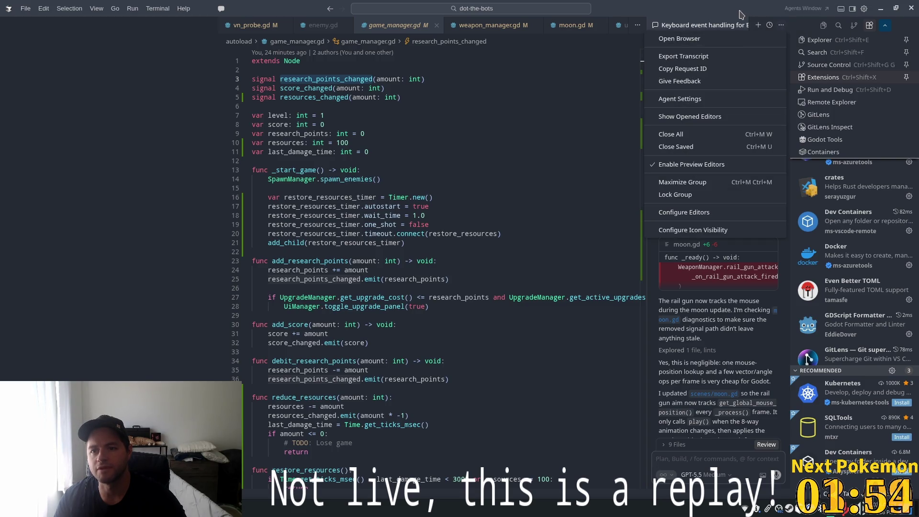
click(756, 25)
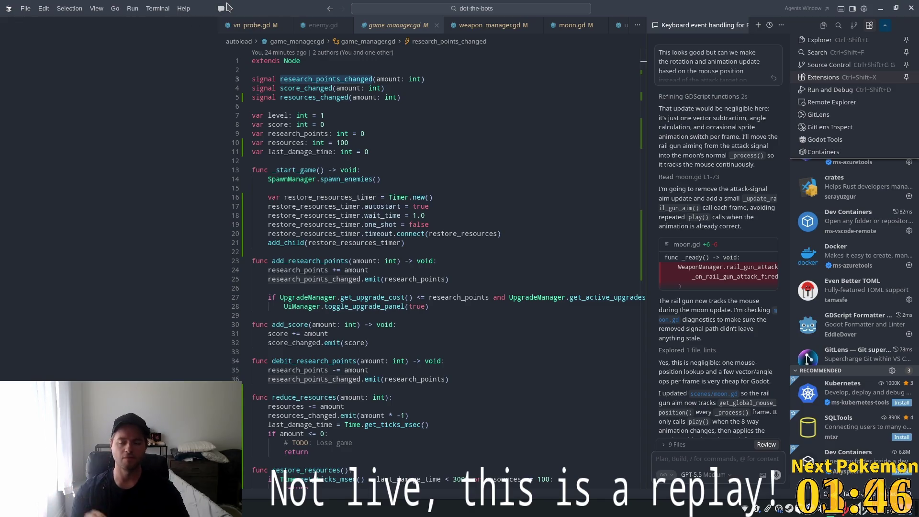
key(ctrl+shift+p)
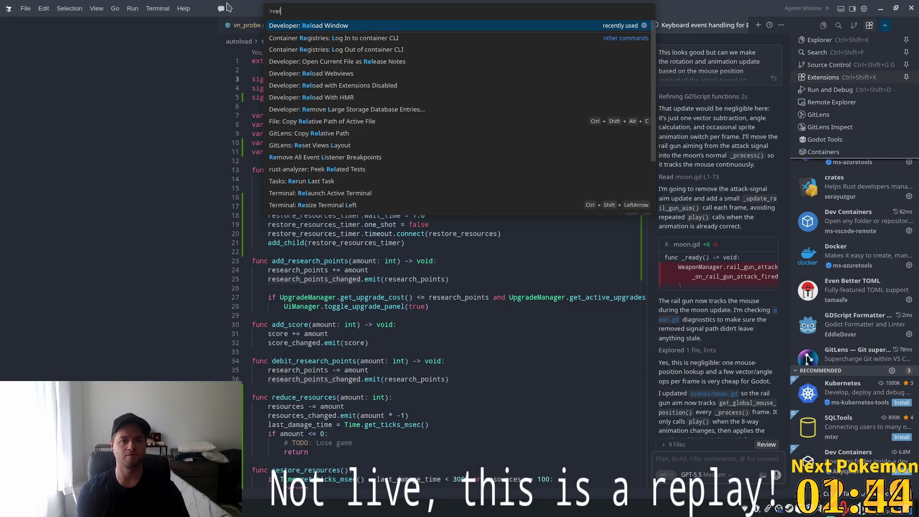
Step: Reload the Cursor window, then close Cursor and relaunch it
key(Return)
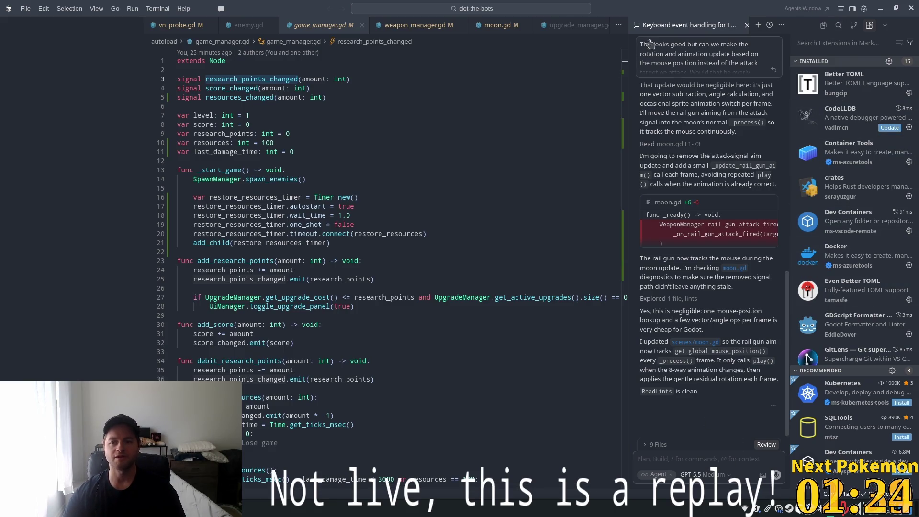
click(911, 9)
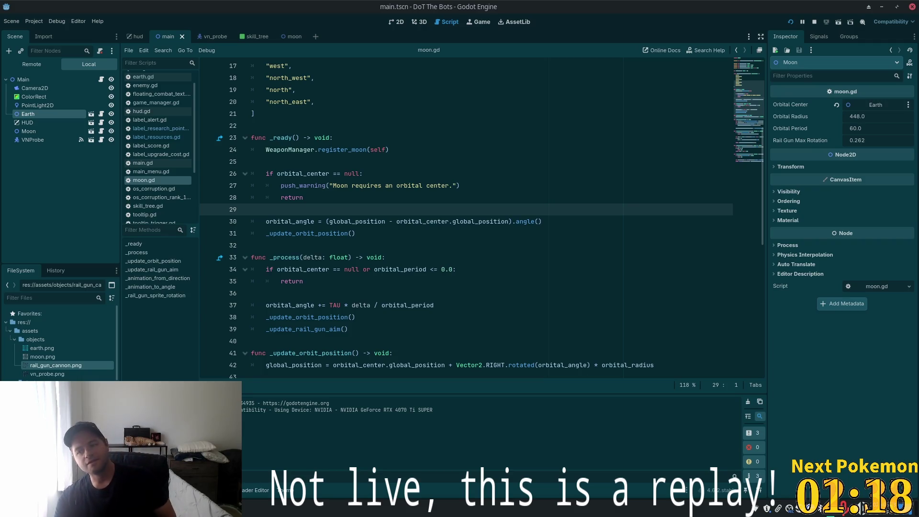
key(F5)
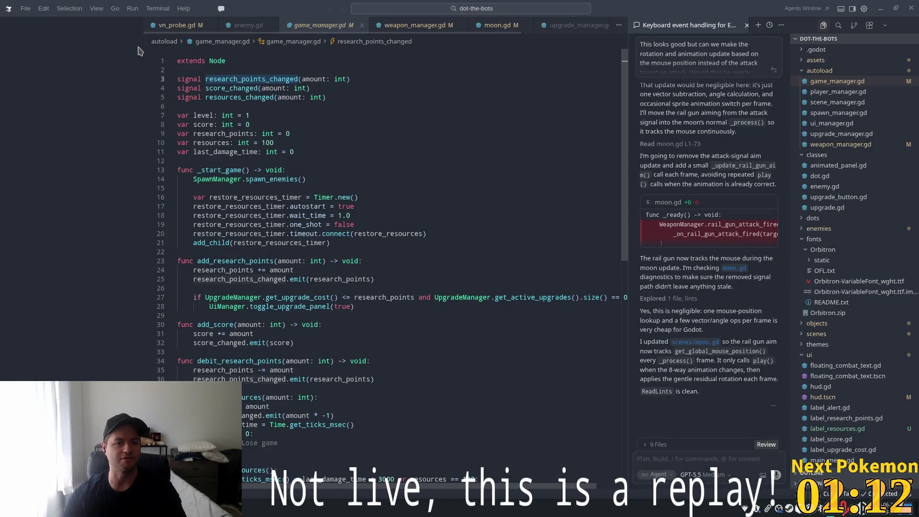
Step: Hide the primary side bar from the View layout options
click(133, 8)
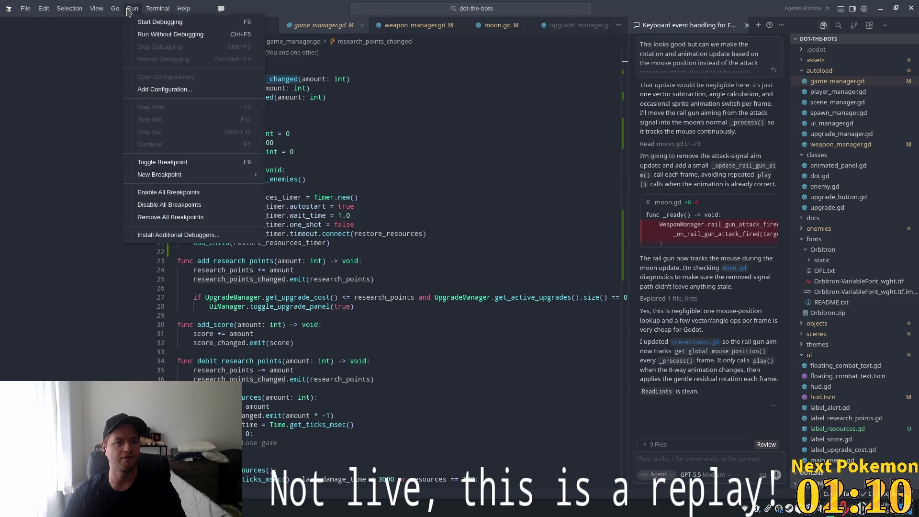
mouse_move(96, 8)
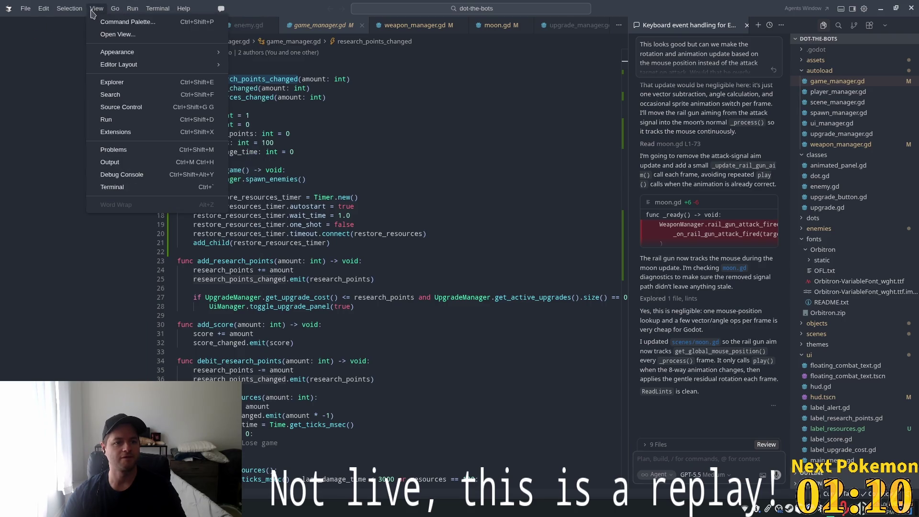
click(149, 34)
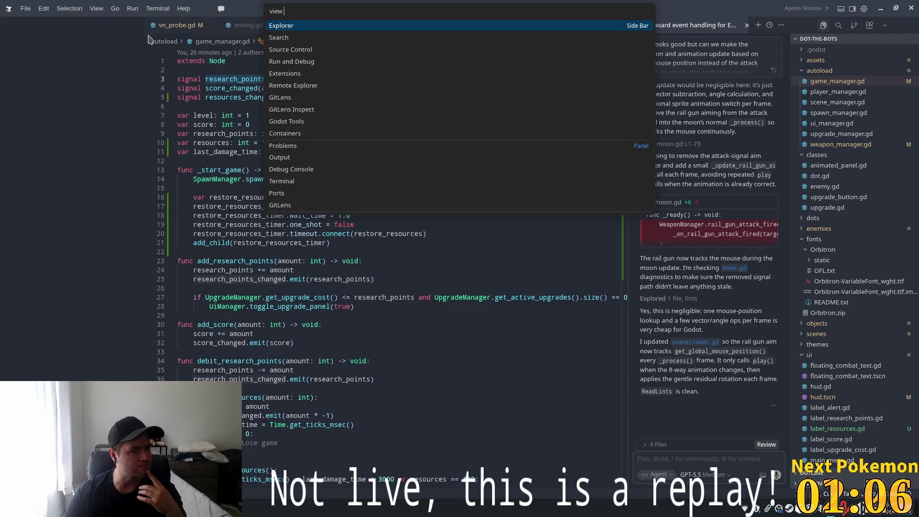
key(BackSpace)
key(BackSpace)
key(BackSpace)
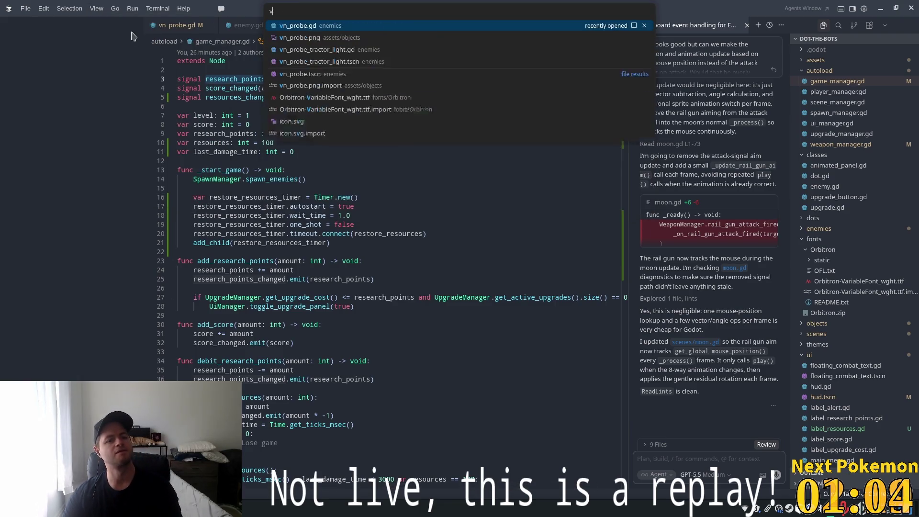
click(97, 8)
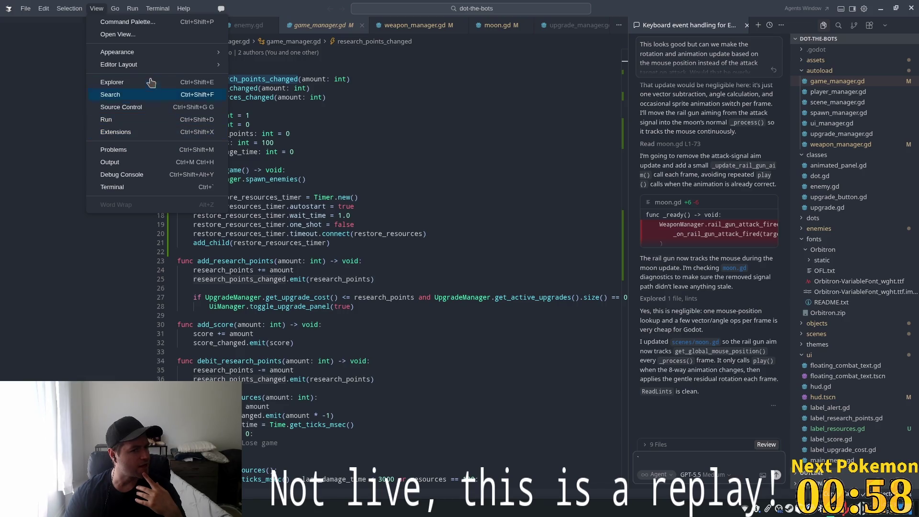
mouse_move(149, 52)
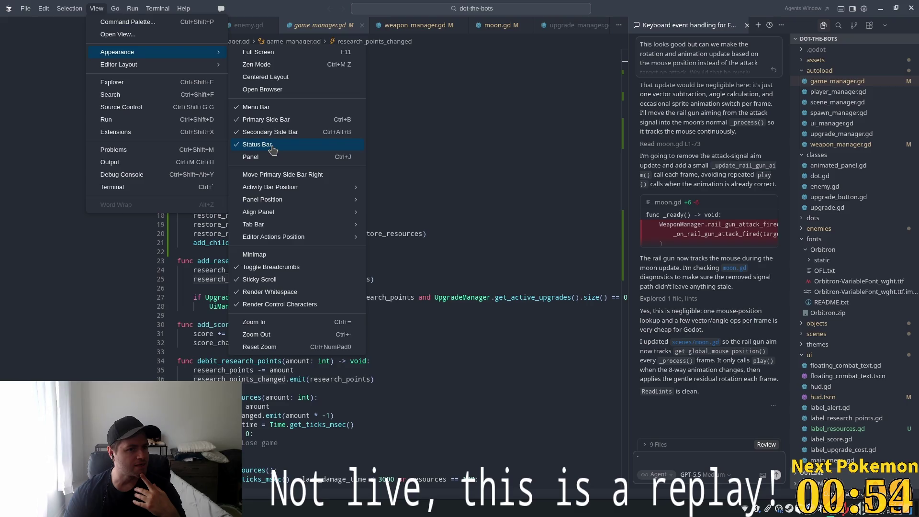
click(276, 120)
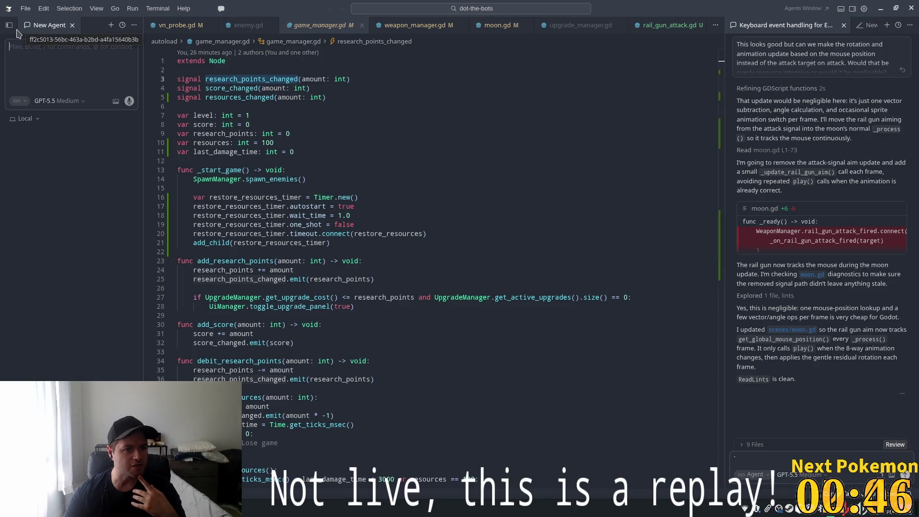
Step: Toggle the agents sidebar of recent chats closed and switch to moon.gd
click(134, 25)
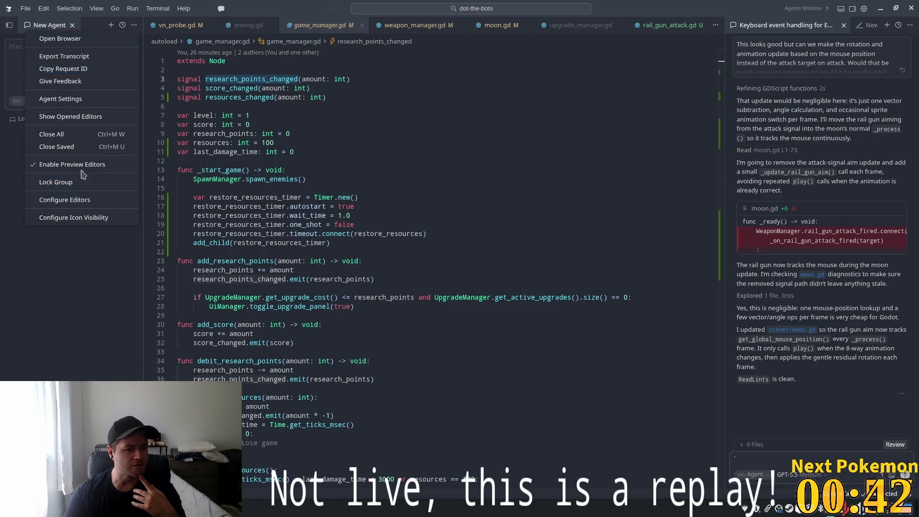
click(8, 26)
click(9, 26)
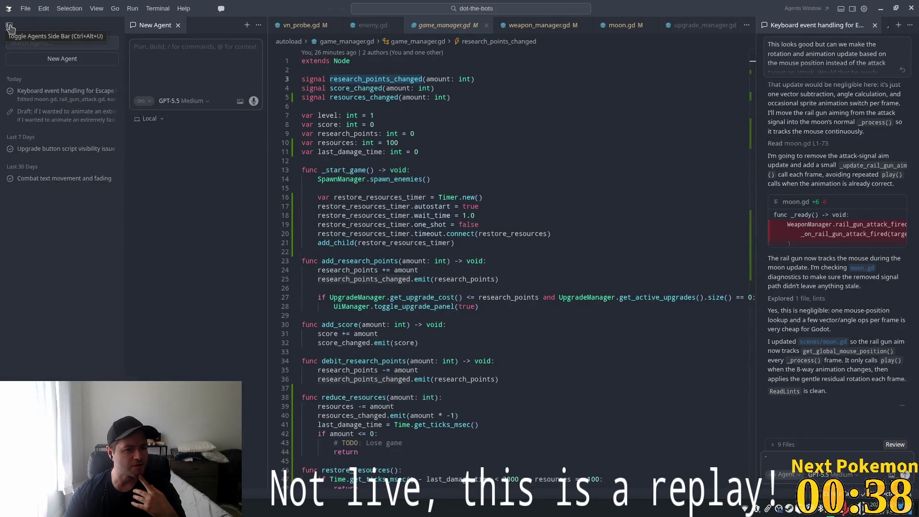
click(9, 26)
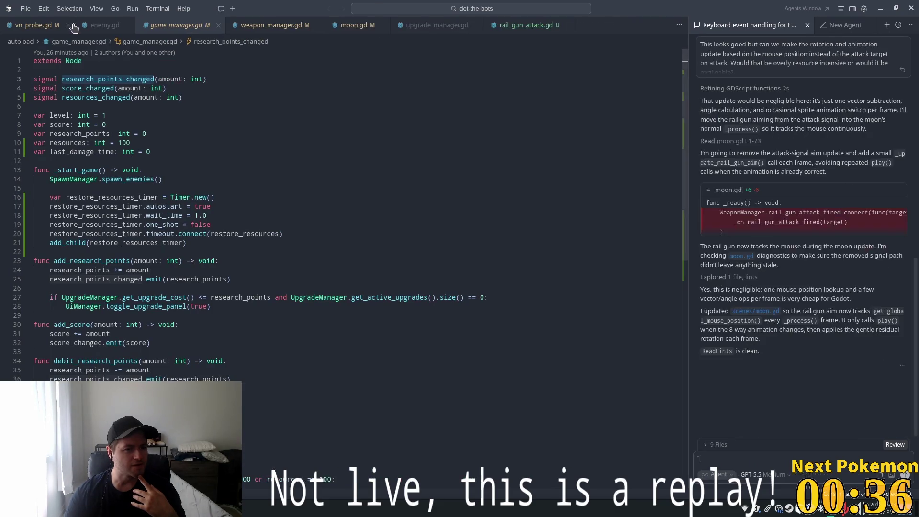
click(739, 141)
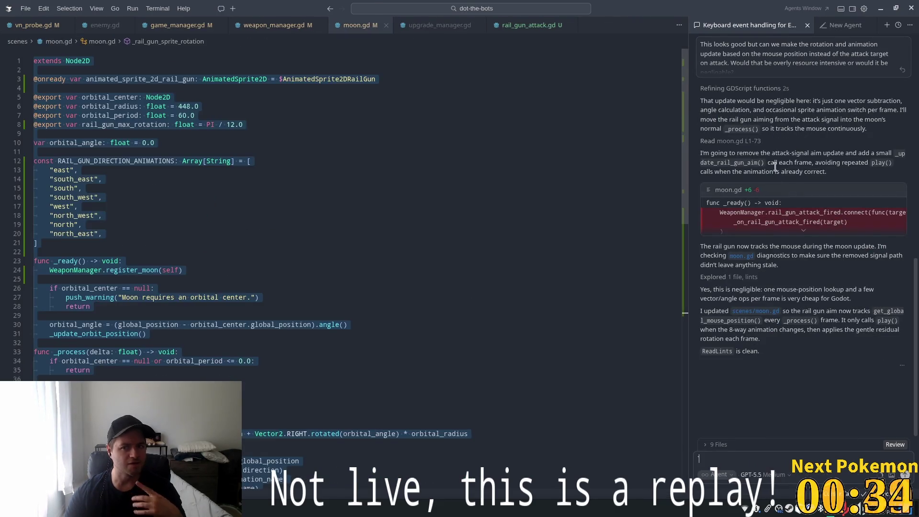
click(364, 216)
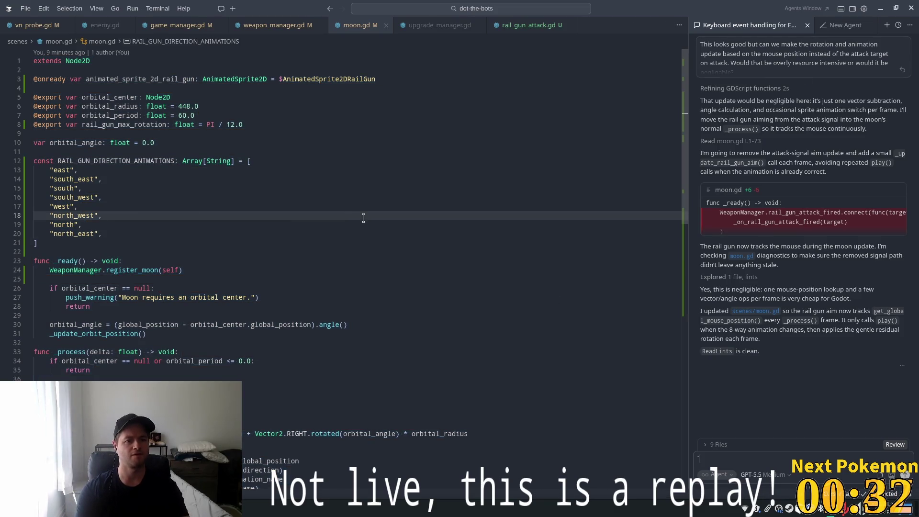
Step: Bring back the file tree side bar and briefly check Cursor's settings
click(97, 8)
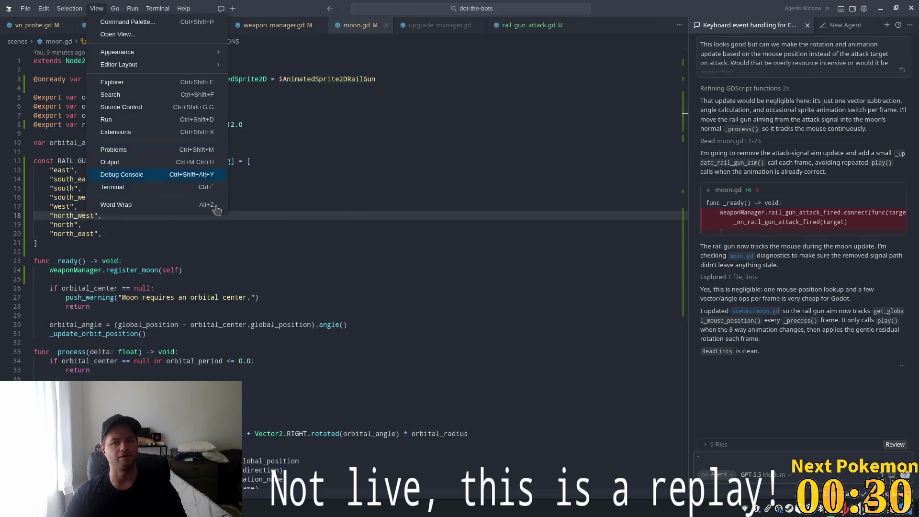
mouse_move(142, 69)
mouse_move(139, 52)
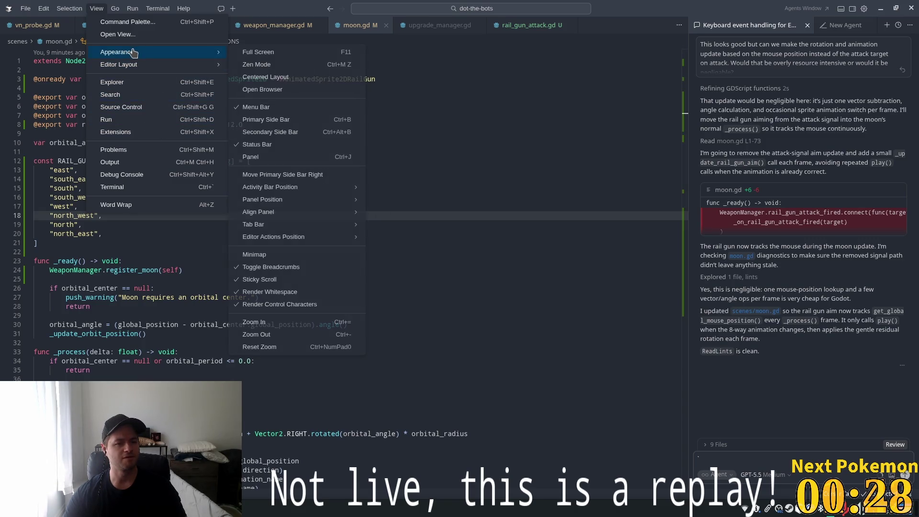
click(301, 122)
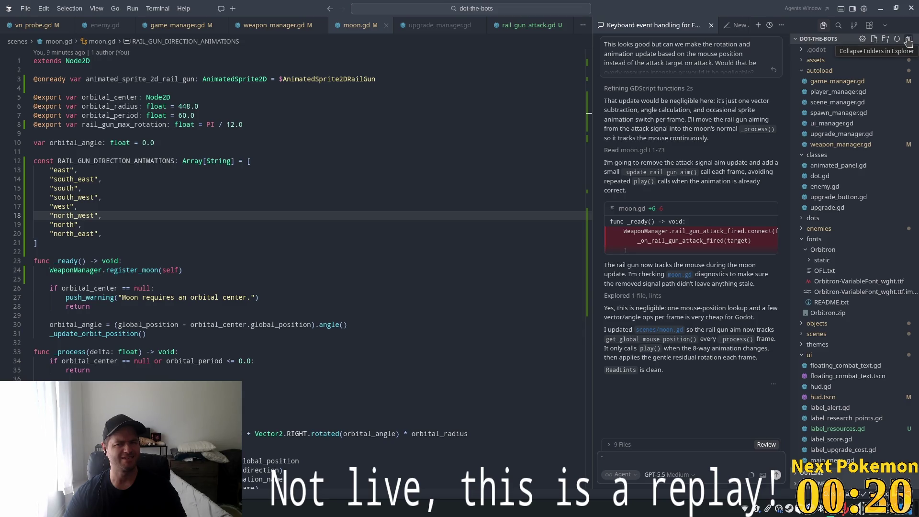
click(864, 40)
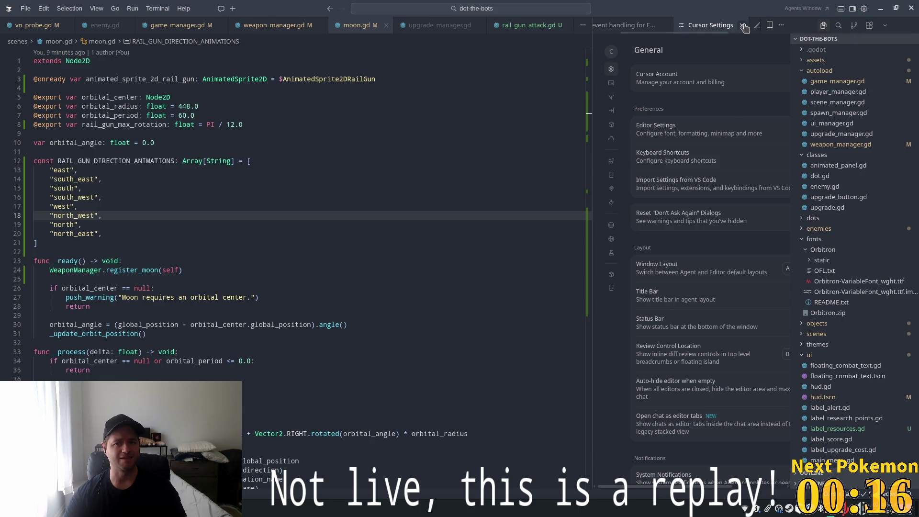
key(ctrl+w)
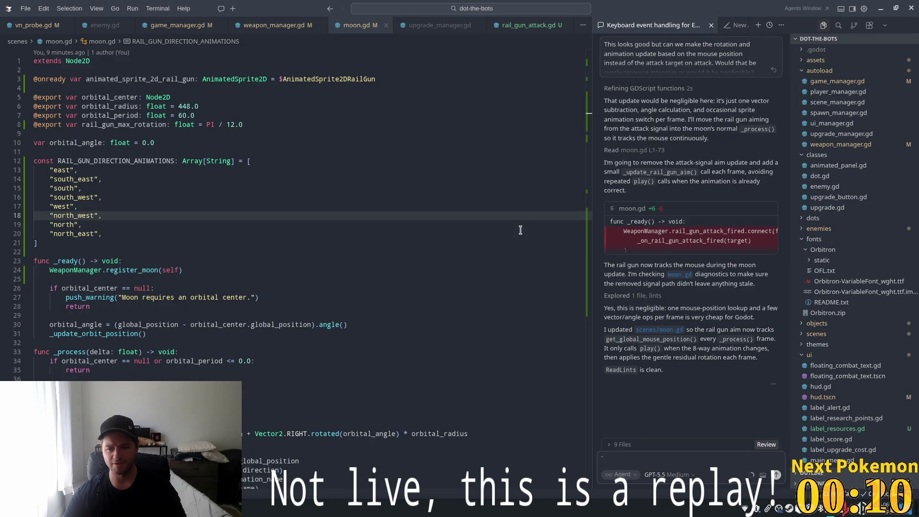
Step: Turn on centered layout, then switch to a Single editor group layout
click(95, 9)
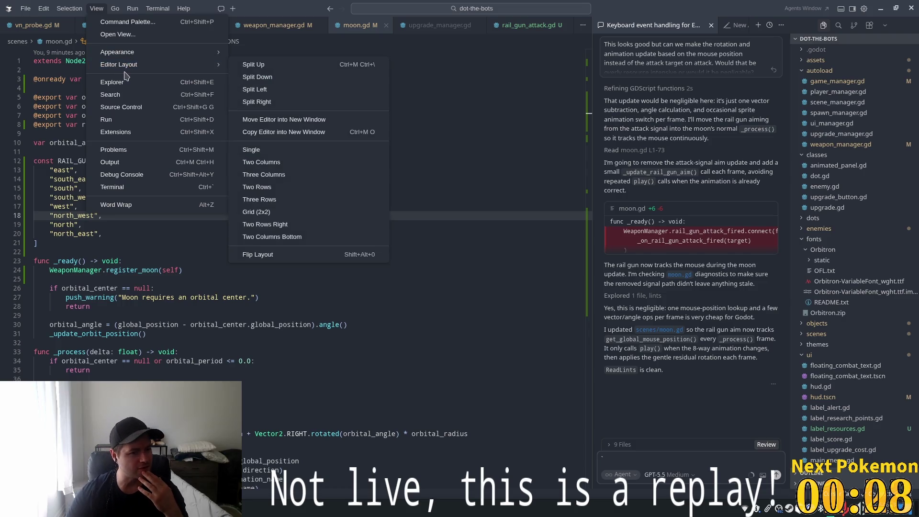
mouse_move(133, 56)
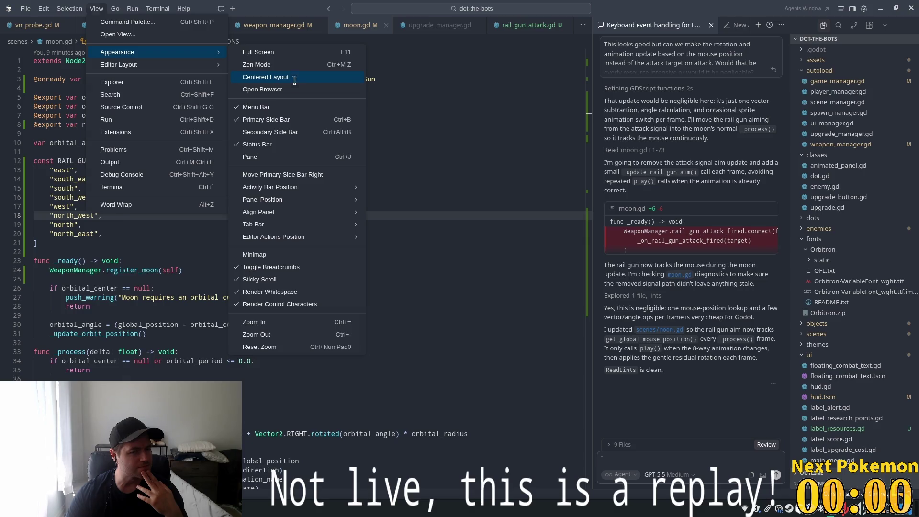
click(294, 77)
click(116, 8)
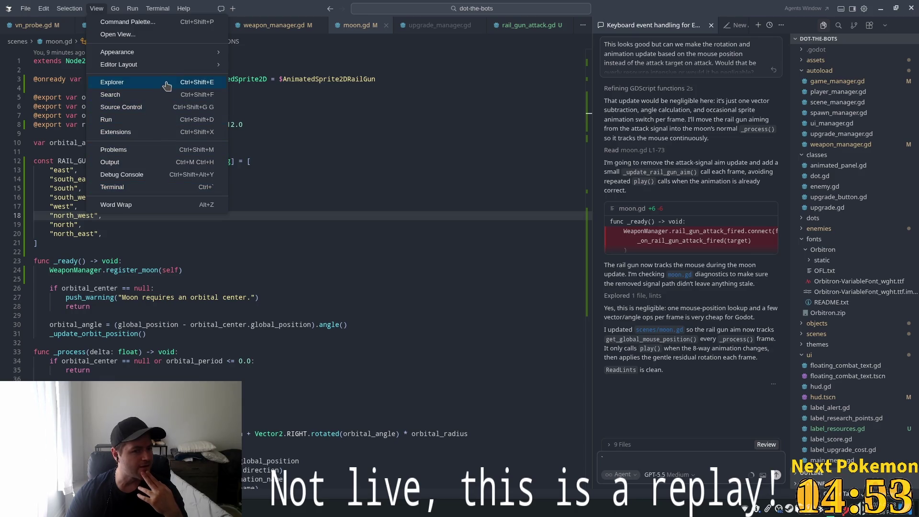
mouse_move(170, 67)
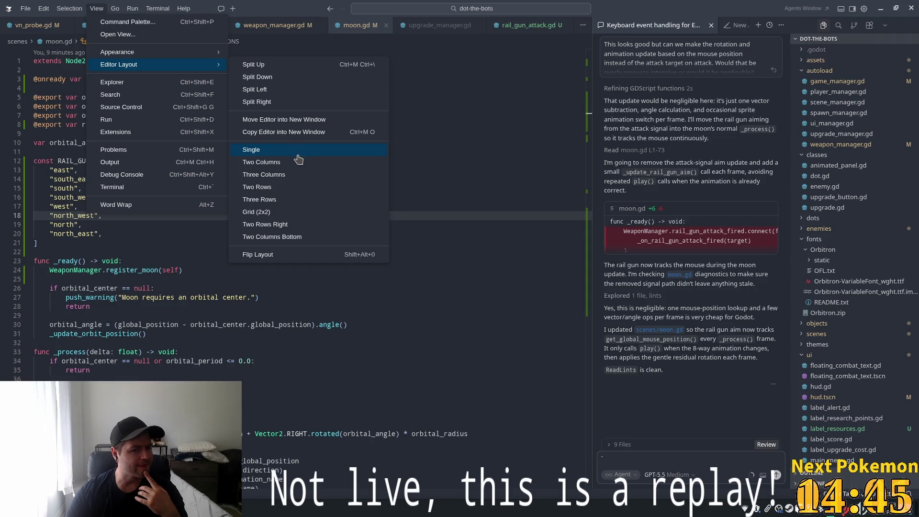
click(297, 152)
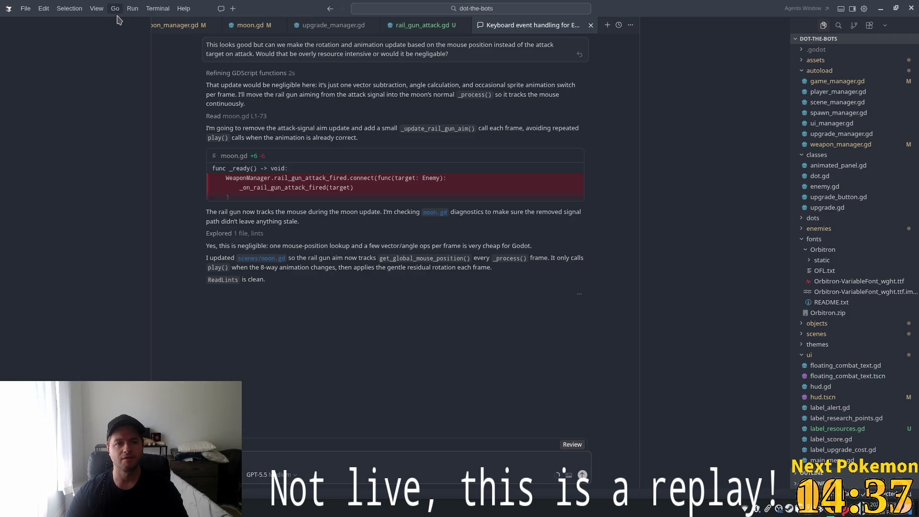
Step: Turn off centered layout, try a two-column split, then return to a single editor group
click(97, 9)
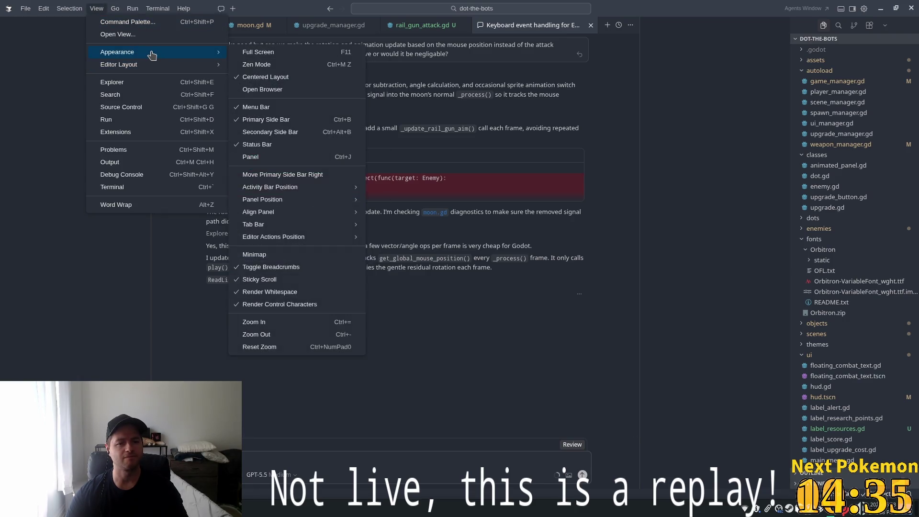
click(295, 78)
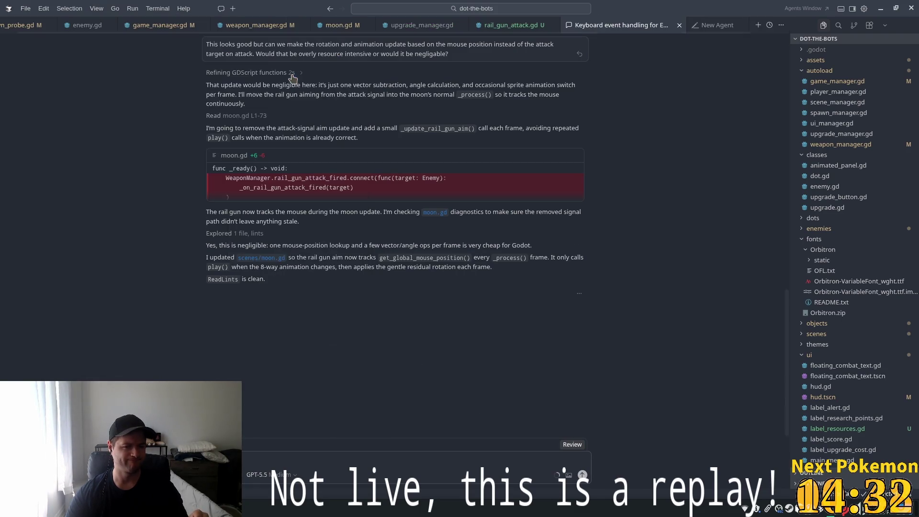
click(96, 9)
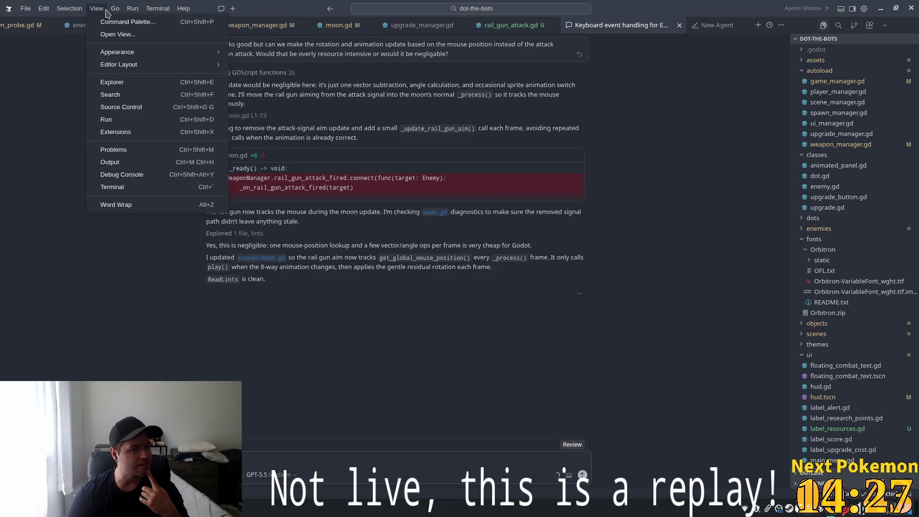
mouse_move(115, 9)
mouse_move(141, 64)
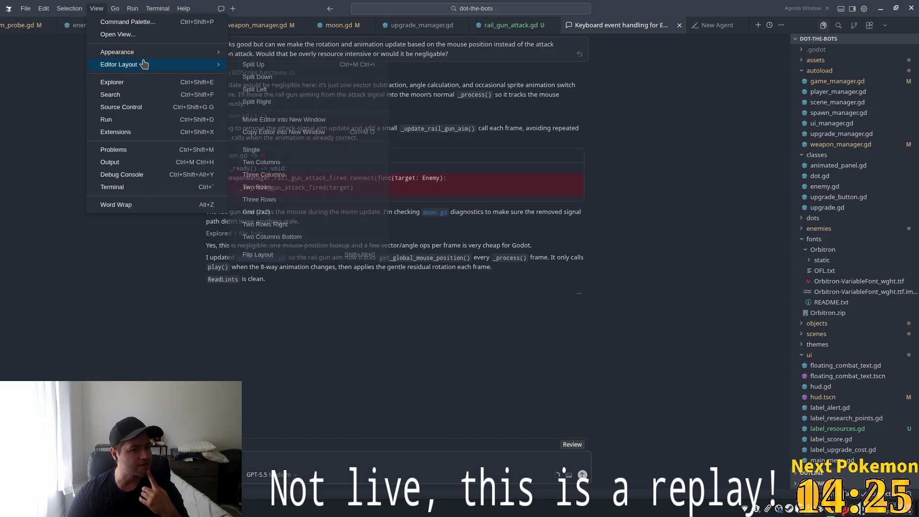
click(333, 163)
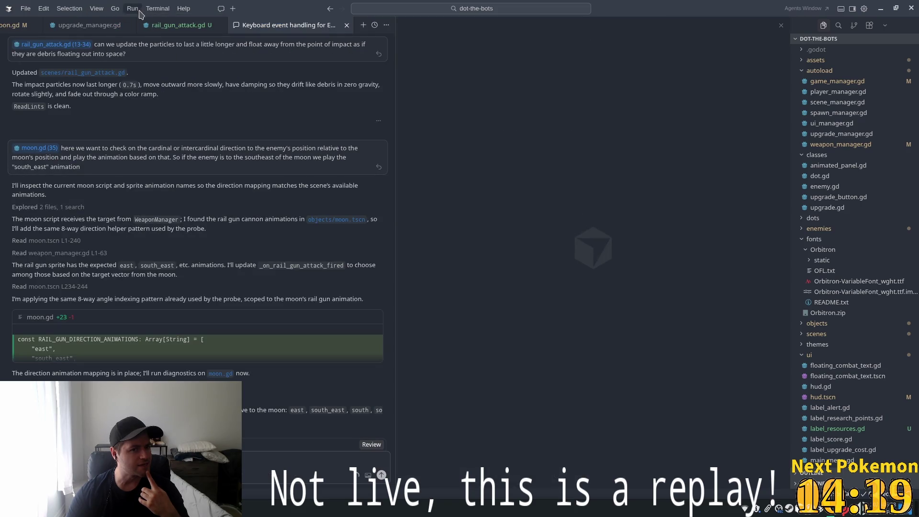
click(96, 13)
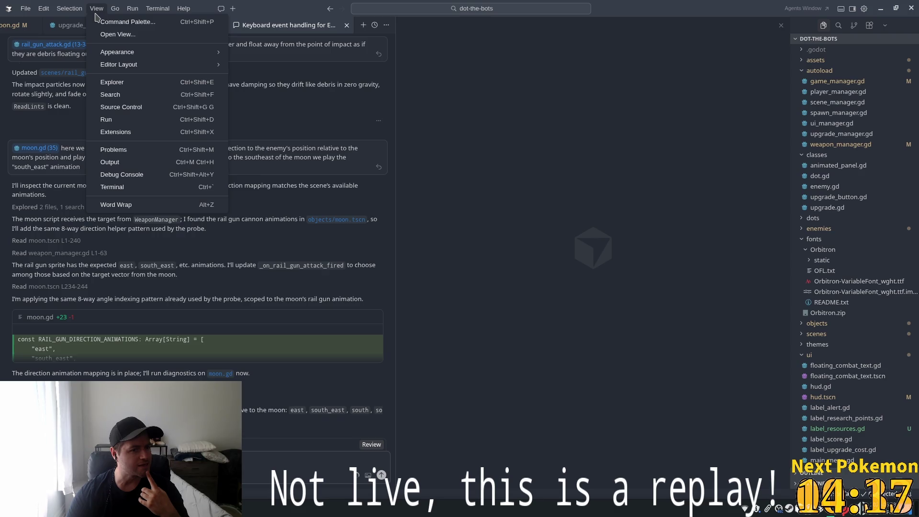
mouse_move(134, 64)
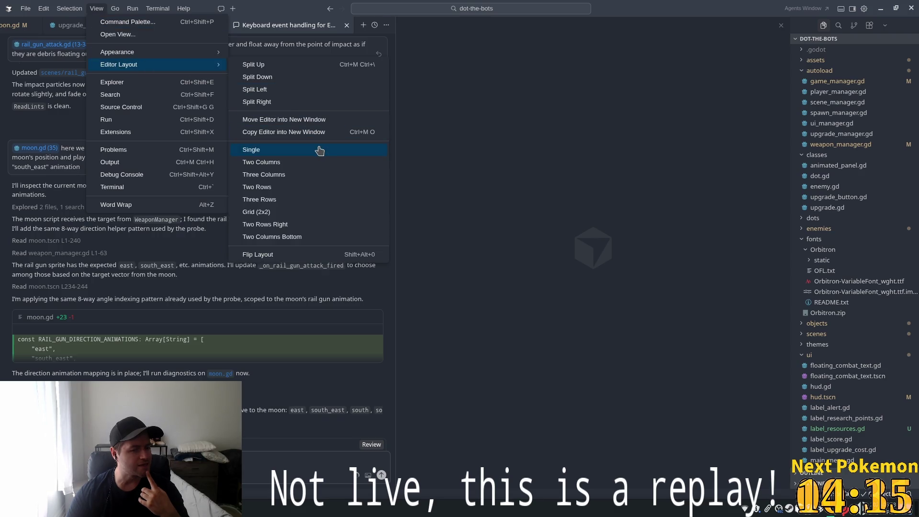
click(319, 149)
Step: Reset the interface zoom and move the file explorer side bar to the left
click(115, 8)
mouse_move(96, 8)
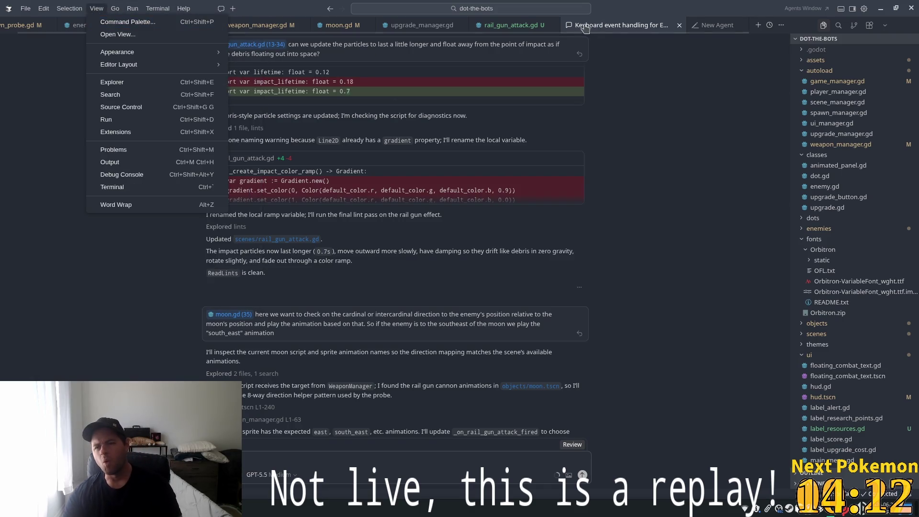
mouse_move(158, 64)
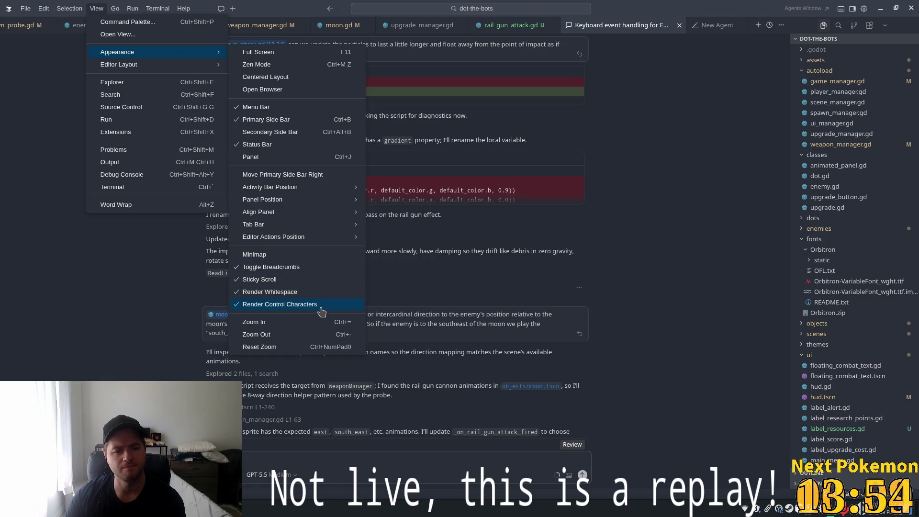
click(314, 348)
click(96, 8)
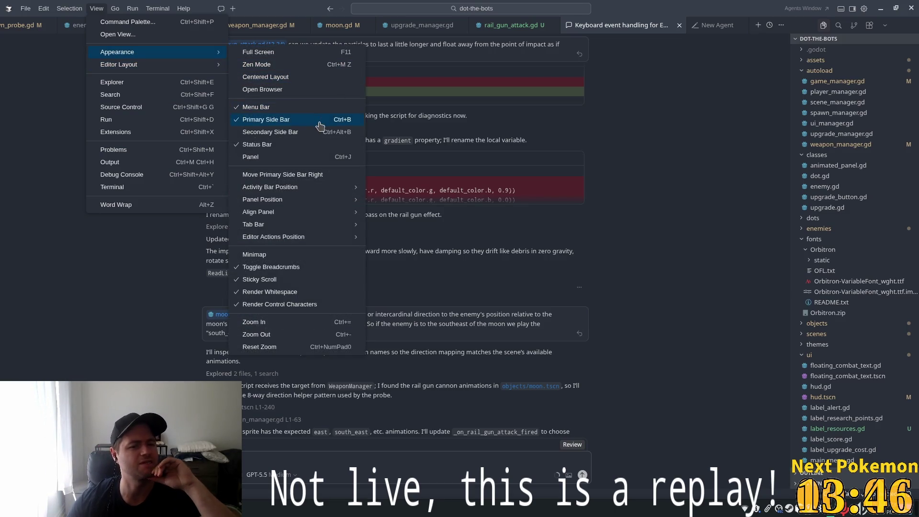
mouse_move(314, 238)
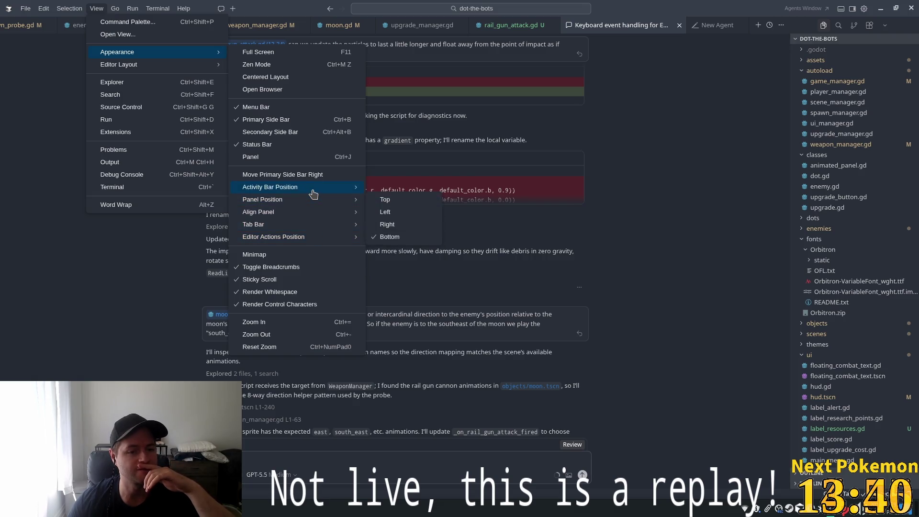
mouse_move(313, 192)
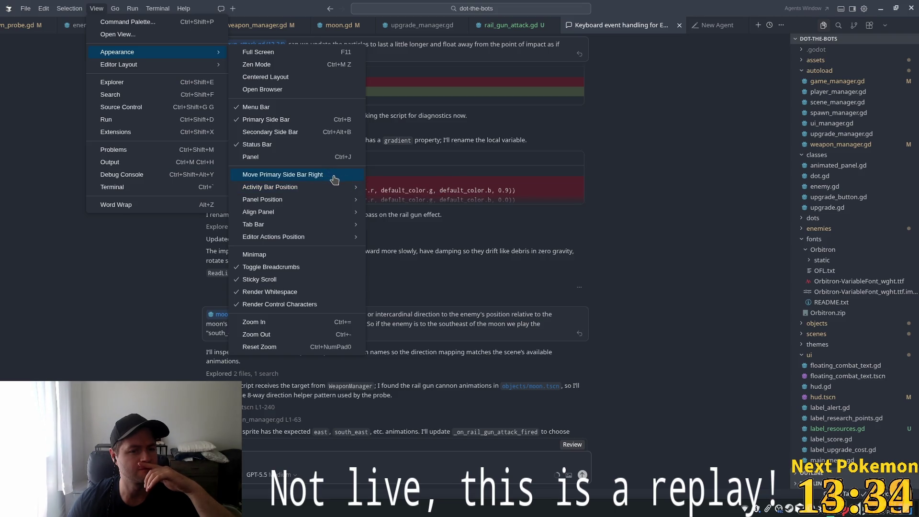
click(334, 179)
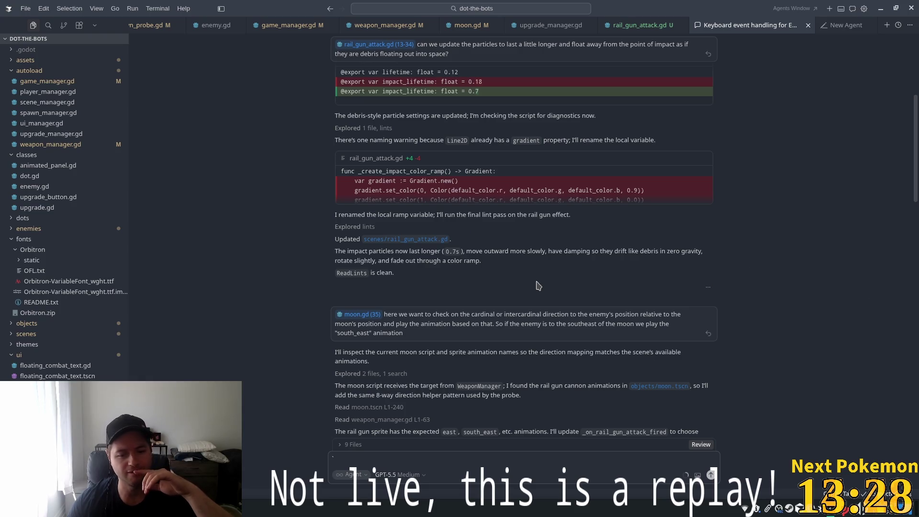
Step: Close the Keyboard event handling and New Agent tabs and show the agent chat as a right panel
right_click(748, 28)
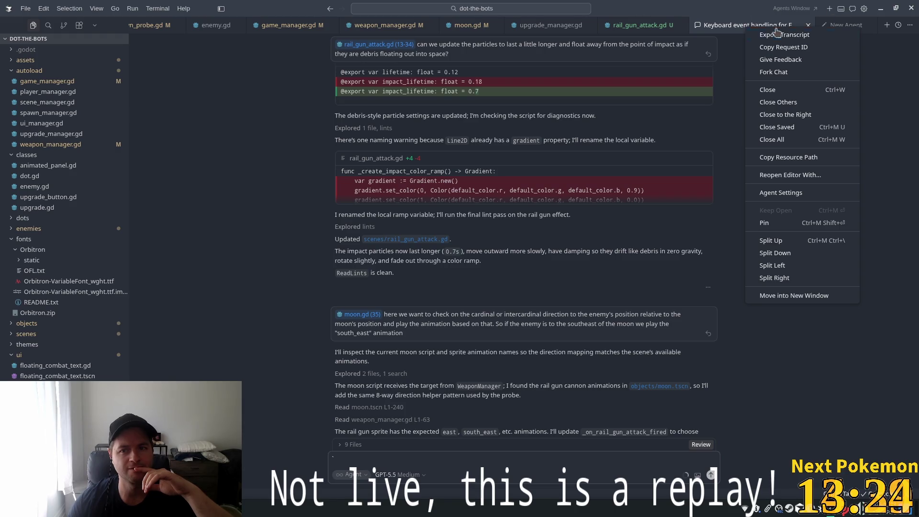
click(808, 25)
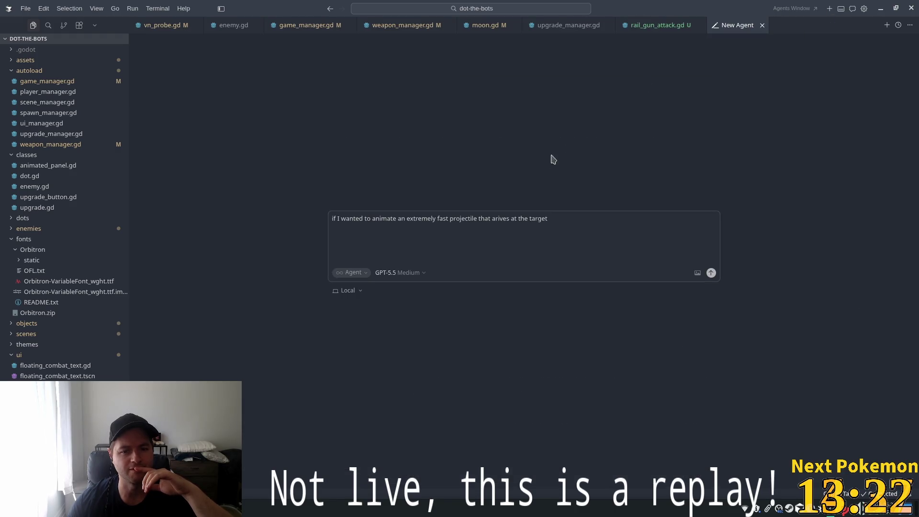
click(761, 25)
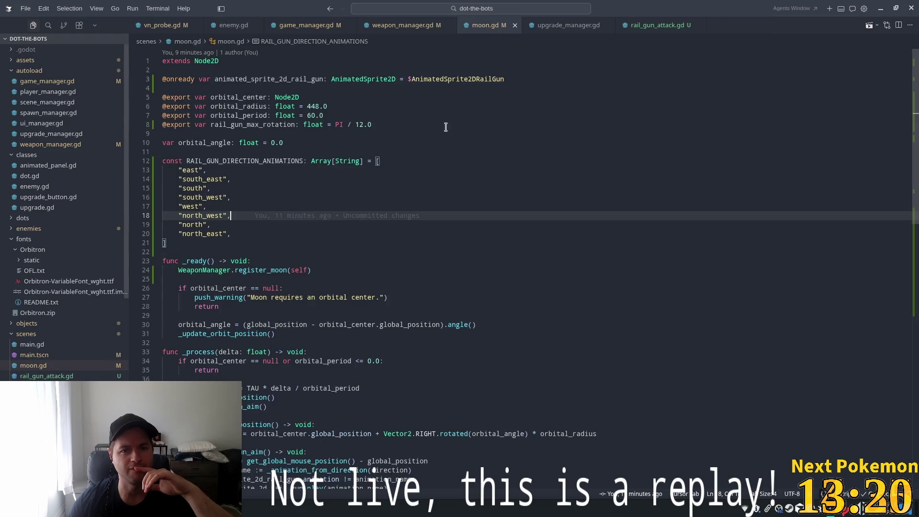
click(132, 8)
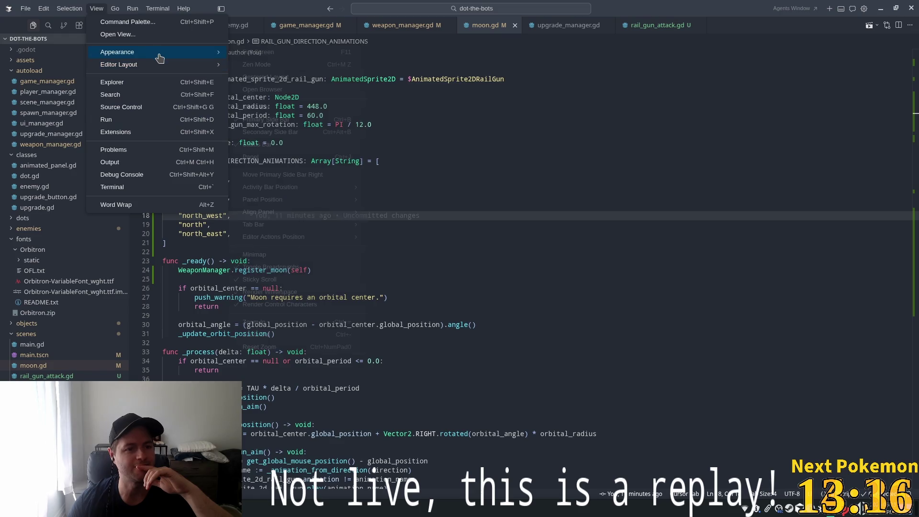
click(315, 138)
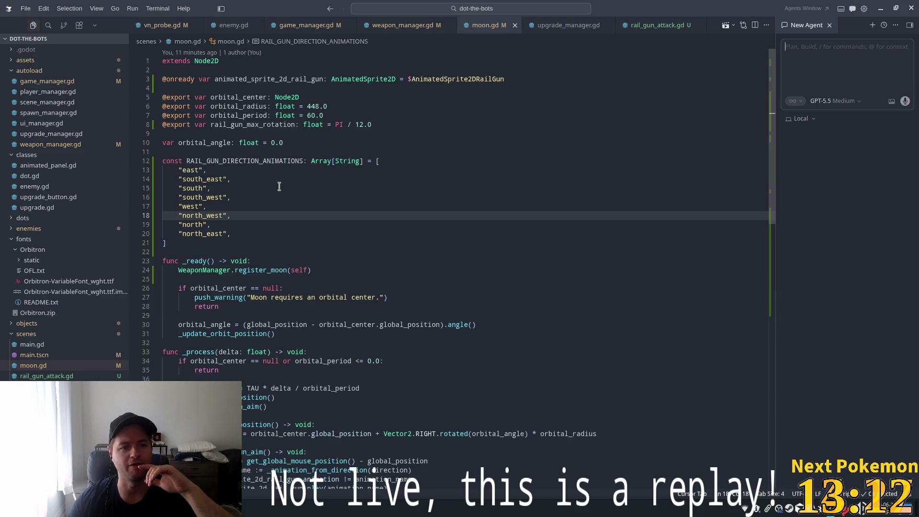
Step: Widen the file explorer panel, glance at the other windows, and return to moon.gd
mouse_move(129, 177)
mouse_down()
mouse_move(223, 177)
mouse_move(154, 181)
mouse_up()
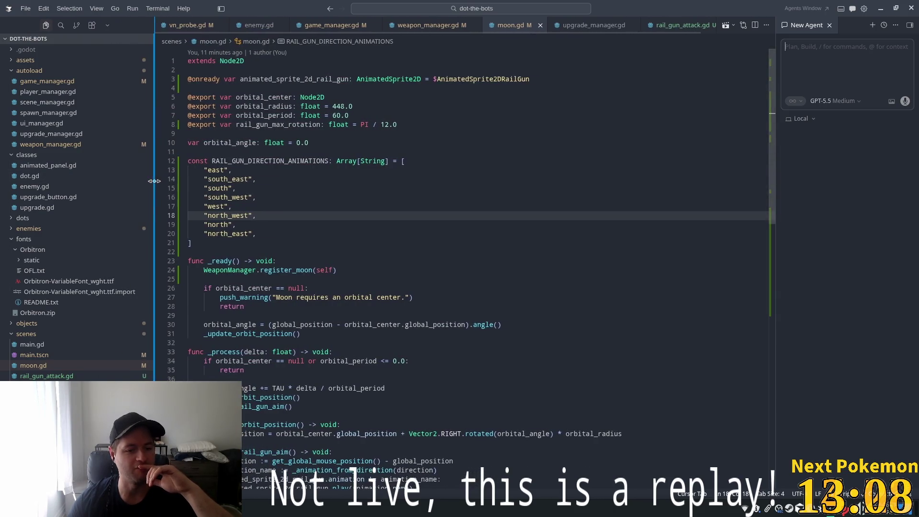
click(402, 152)
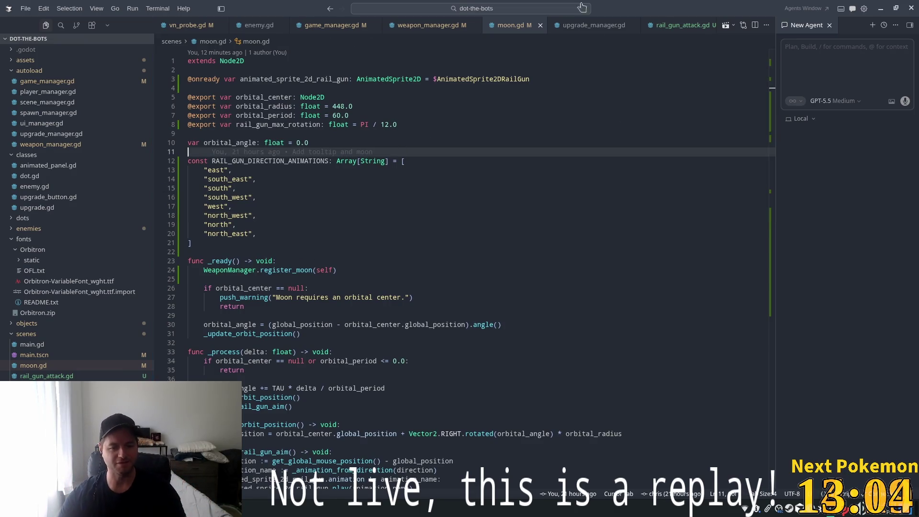
key(alt+Tab)
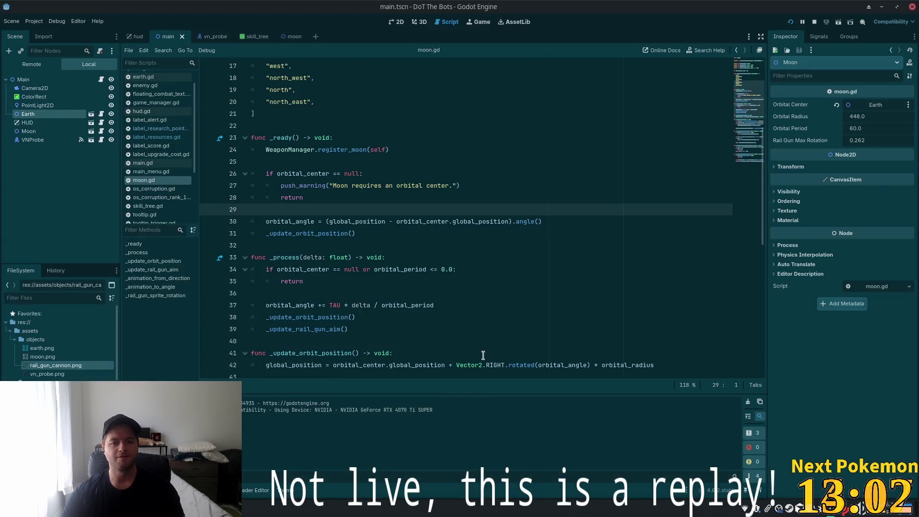
key(alt+Tab)
key(alt+Tab)
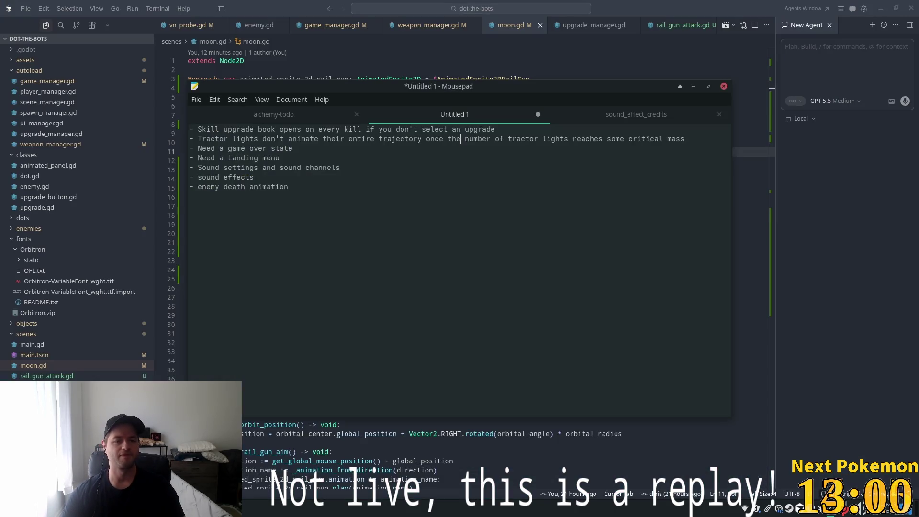
key(alt+Tab)
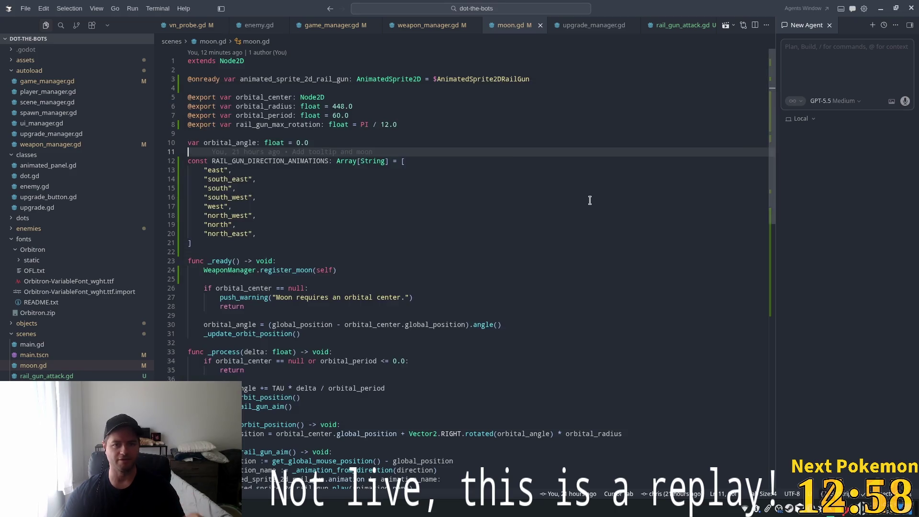
click(587, 200)
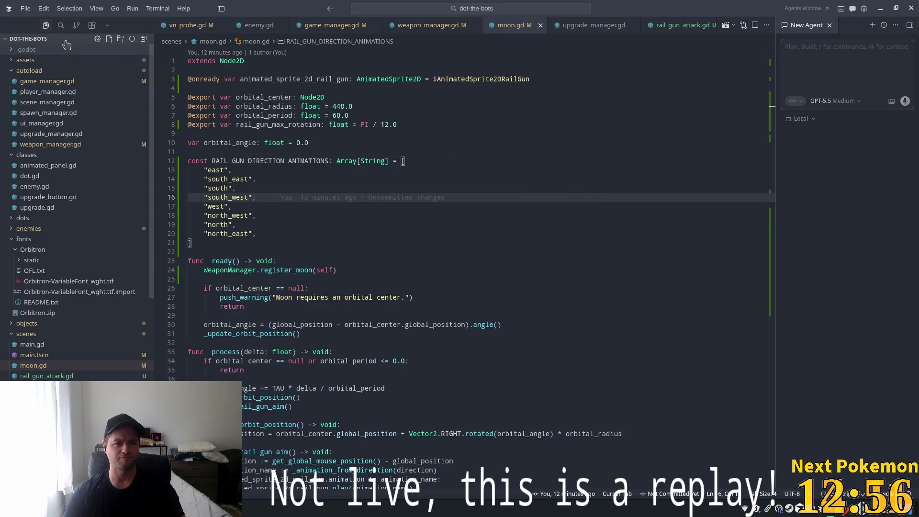
Step: Search the project for research_points_changed and inspect its emits and listener
key(ctrl+shift+f)
text(research_points_changed)
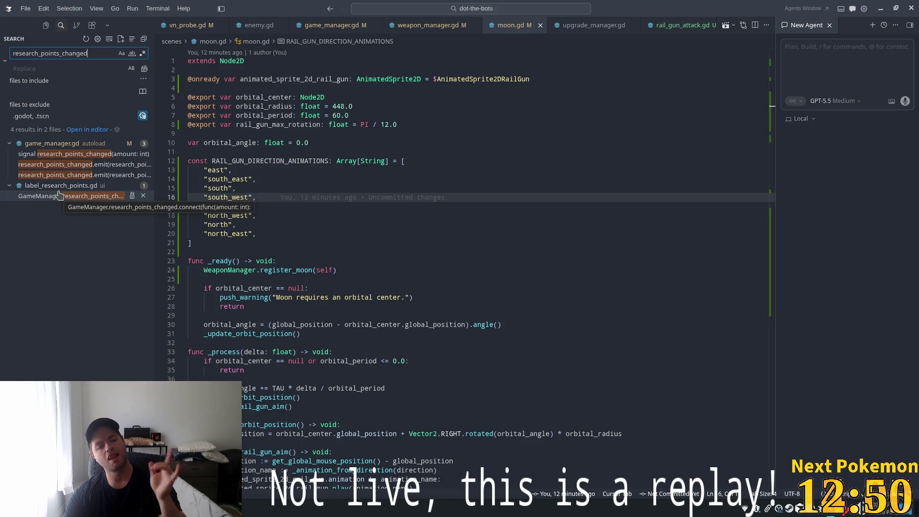
click(55, 165)
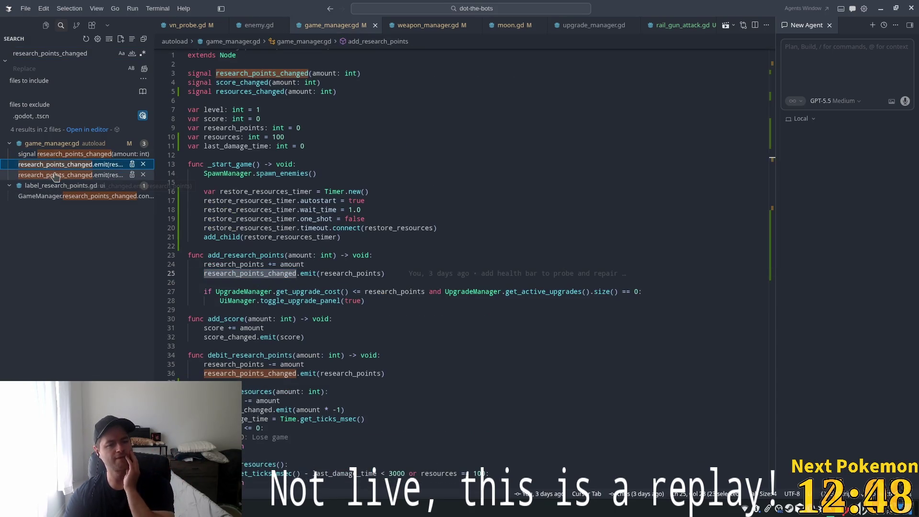
click(56, 196)
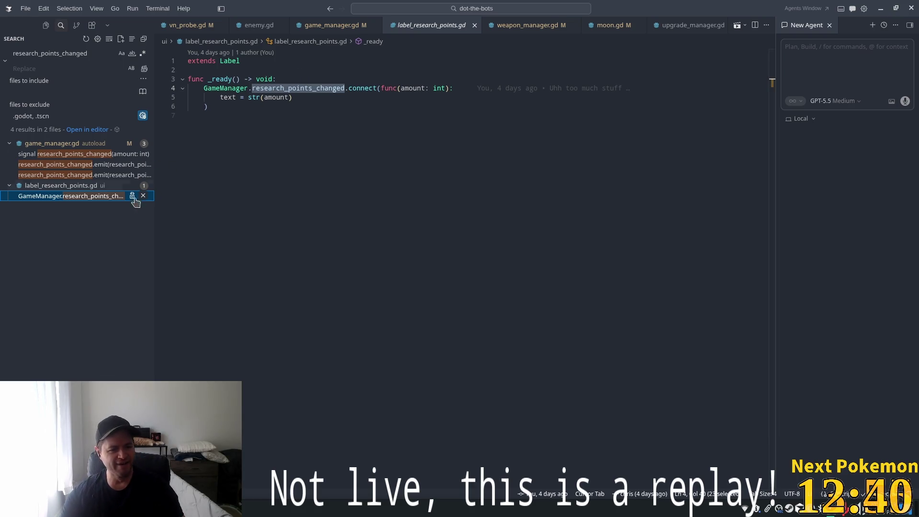
click(119, 175)
click(91, 164)
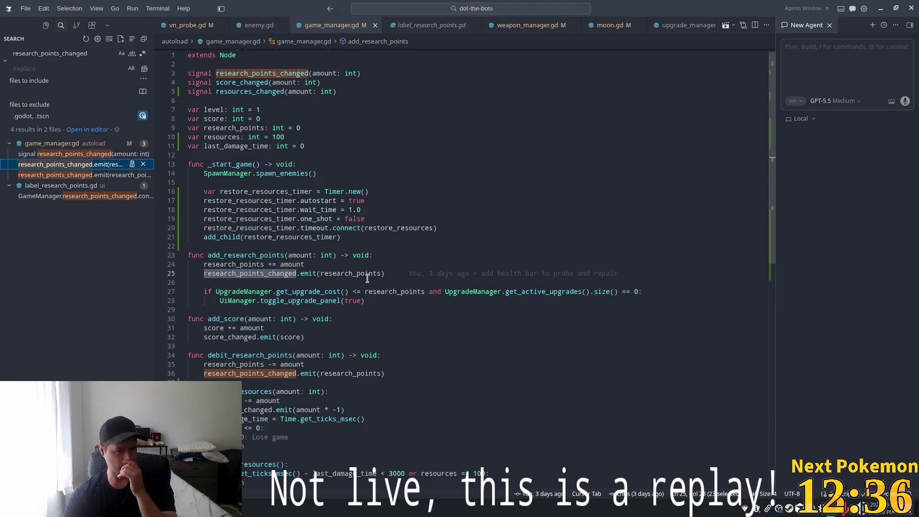
scroll(362, 284, down, 2)
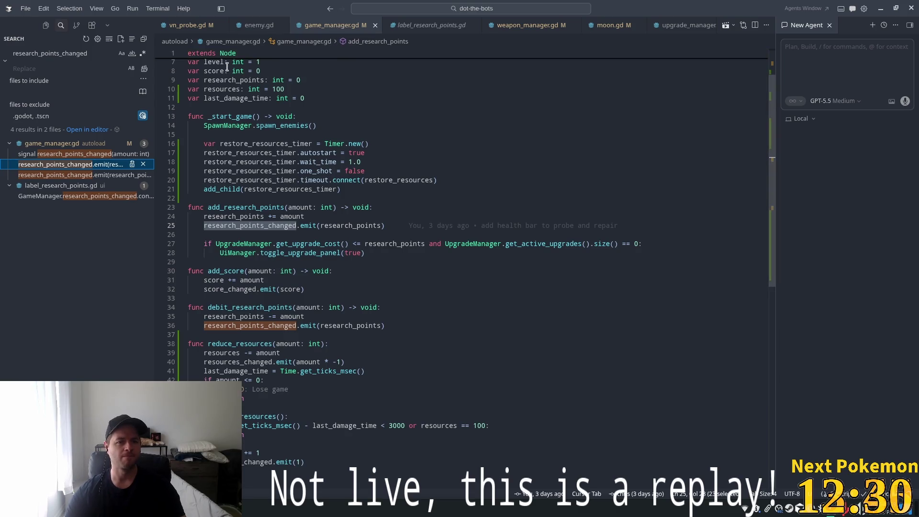
Step: Follow enemy.gd's add_score call to its definition in game_manager.gd
click(243, 28)
double_click(277, 272)
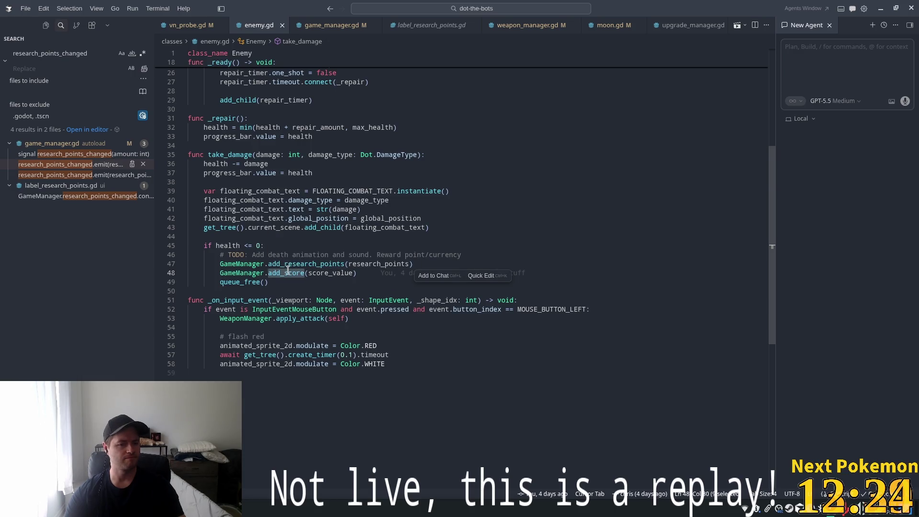
ctrl+click(287, 273)
scroll(263, 130, up, 2)
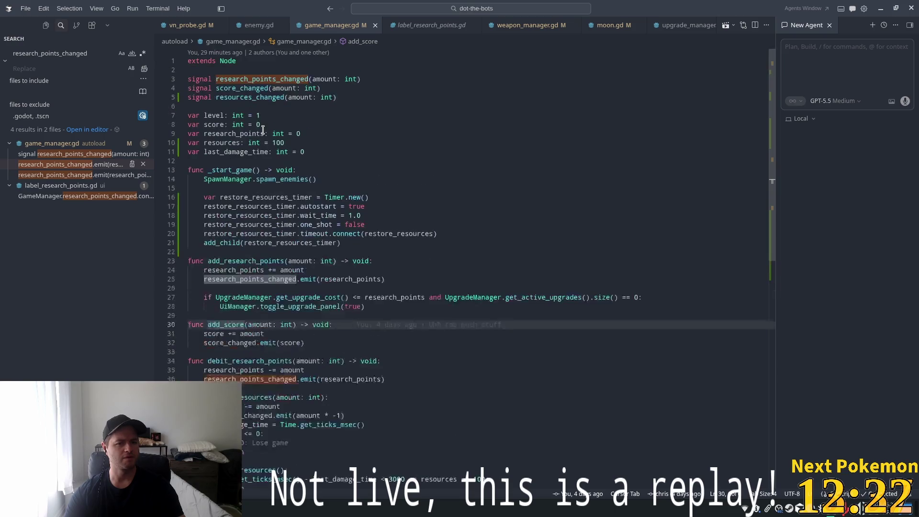
Step: Search for score_changed, view its label_score.gd connection, then return to game_manager.gd
double_click(244, 89)
key(ctrl+c)
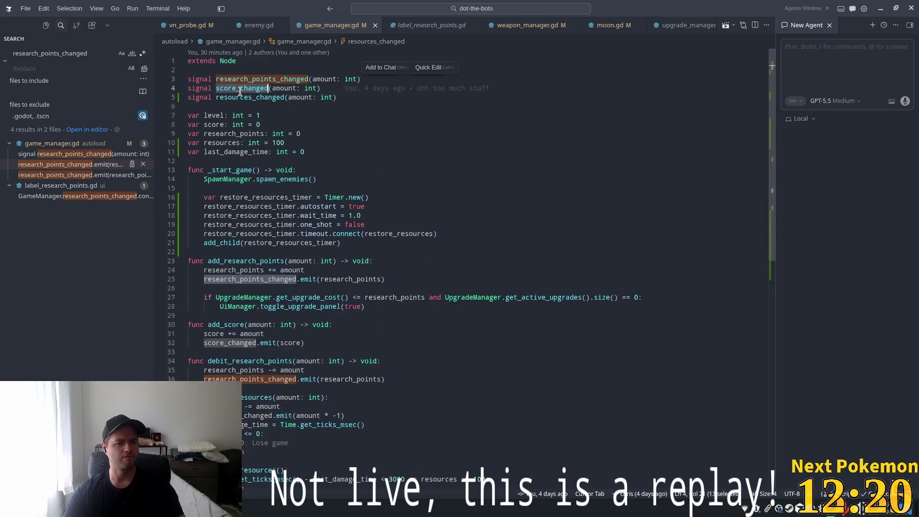
click(64, 55)
key(ctrl+a)
key(ctrl+v)
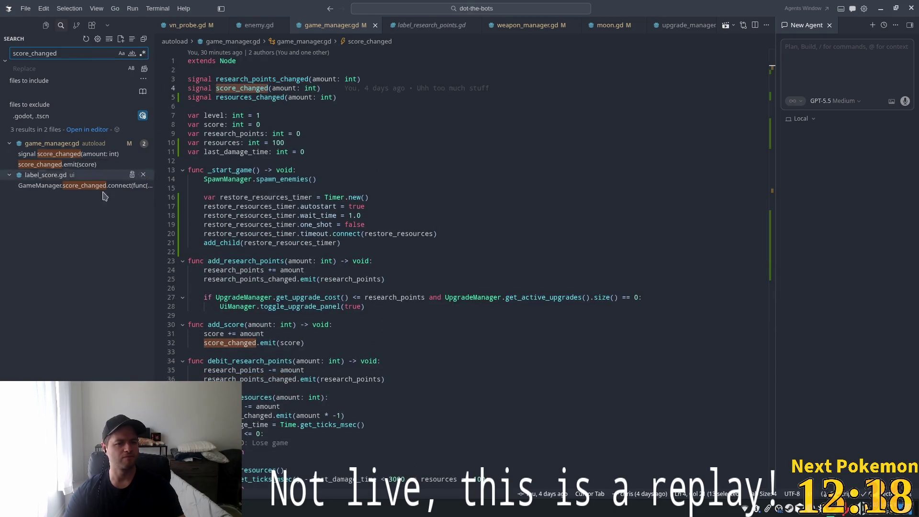
click(102, 187)
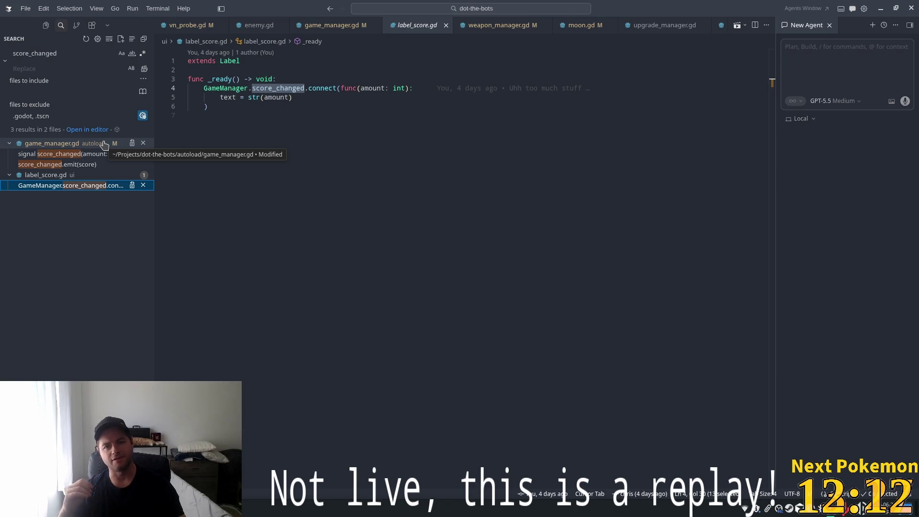
click(495, 143)
click(332, 25)
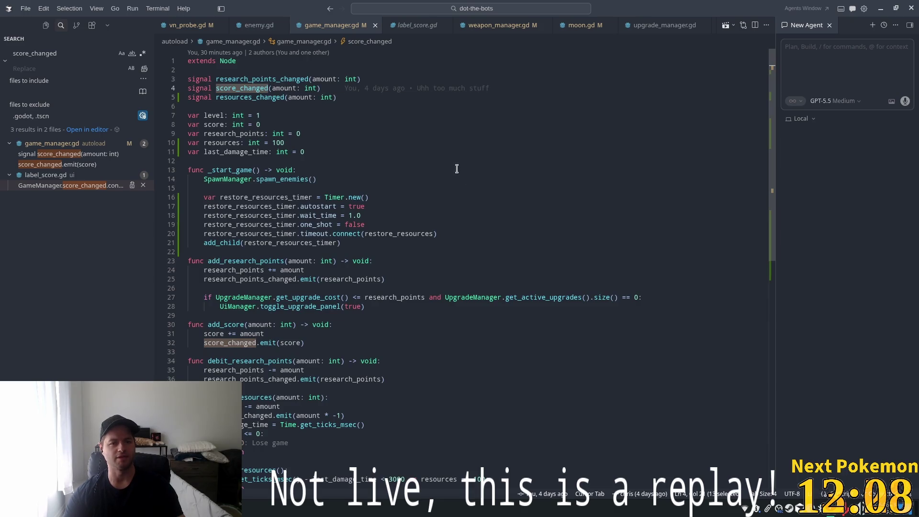
Step: Review reduce_resources, debit_research_points and add_research_points, then start a new line after last_damage_time
scroll(425, 237, down, 3)
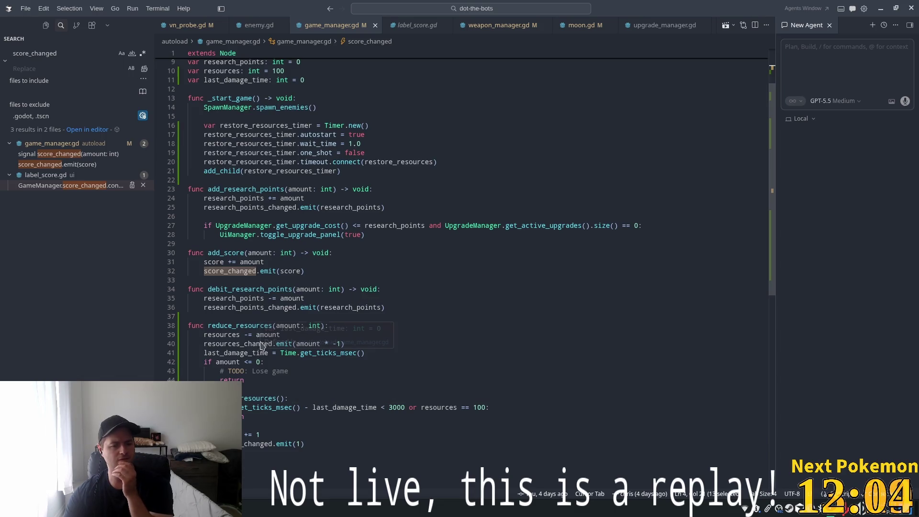
double_click(247, 326)
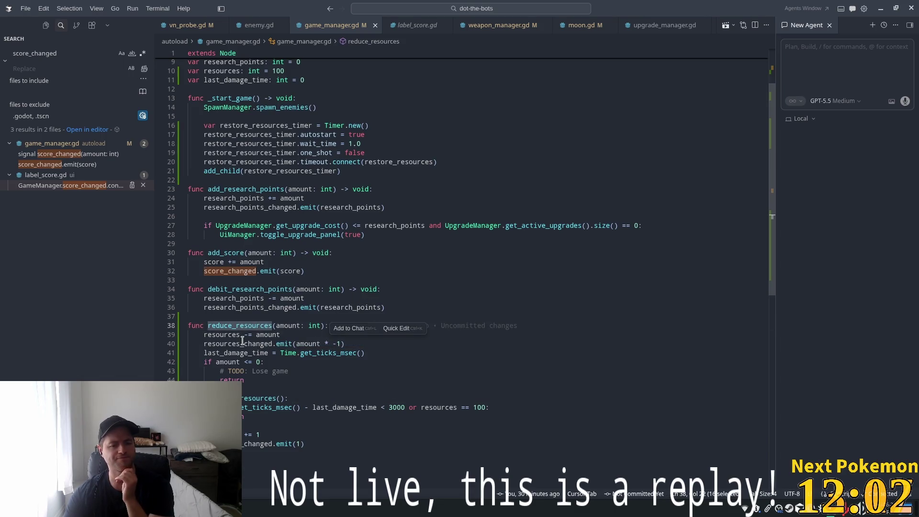
double_click(235, 289)
double_click(236, 189)
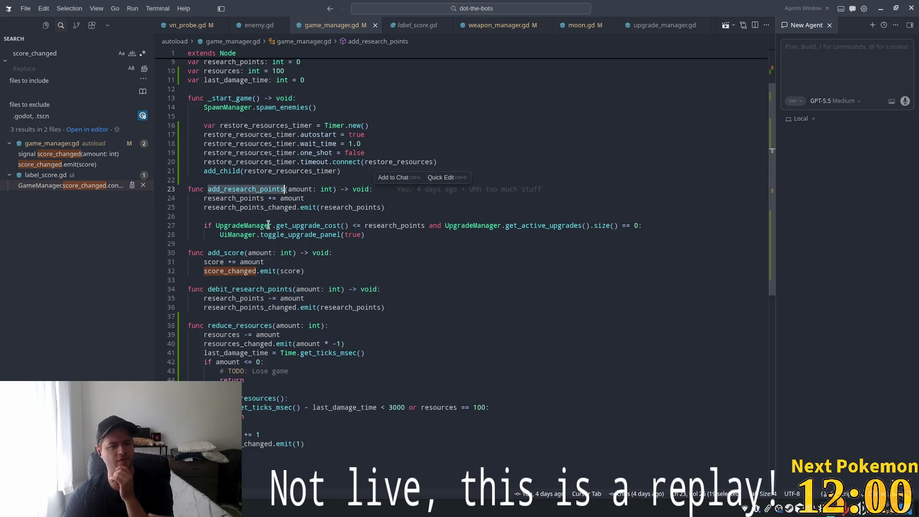
double_click(291, 234)
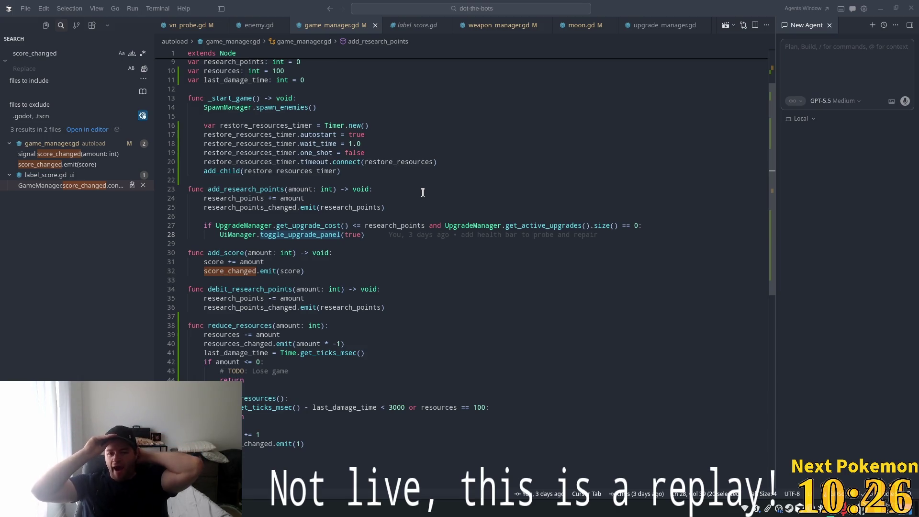
click(333, 261)
mouse_move(334, 260)
click(498, 226)
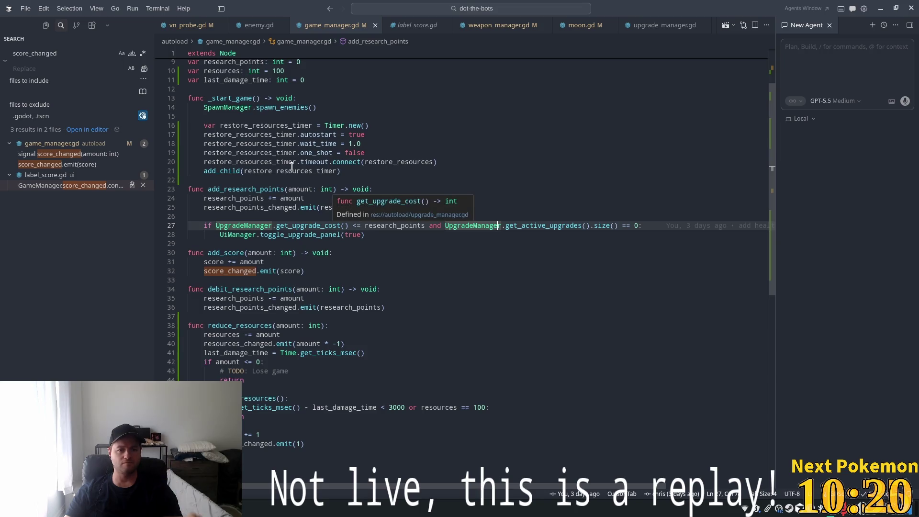
scroll(364, 201, up, 3)
click(401, 152)
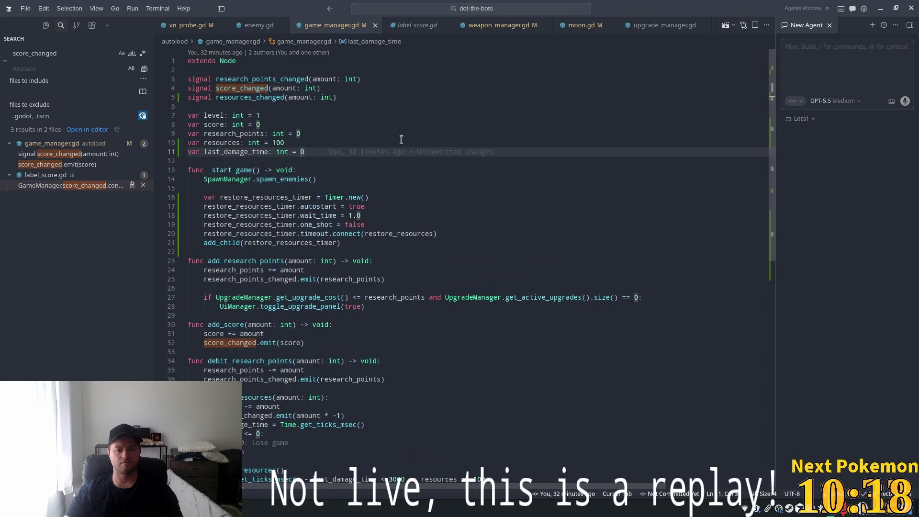
key(ctrl+z)
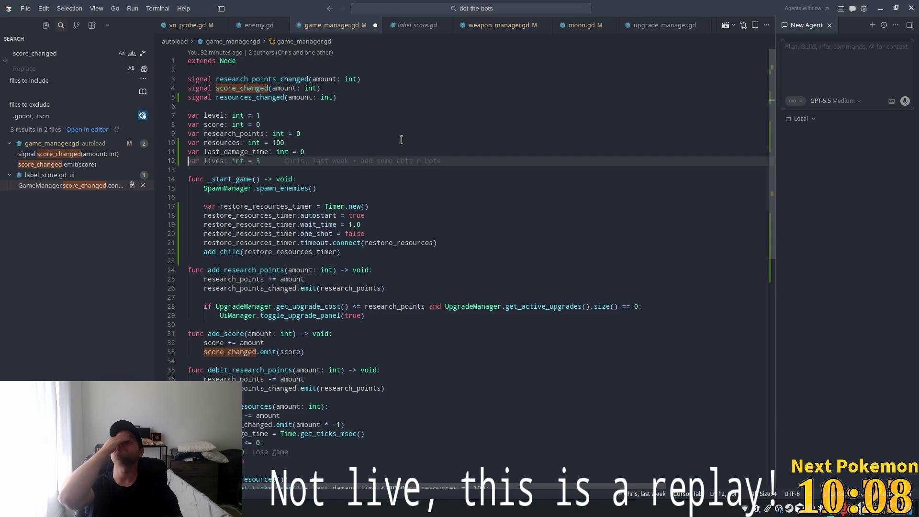
Step: Declare `var upgrade_panel_shown: bool = false` on line 12, commented as shown for the first upgrade
text(var )
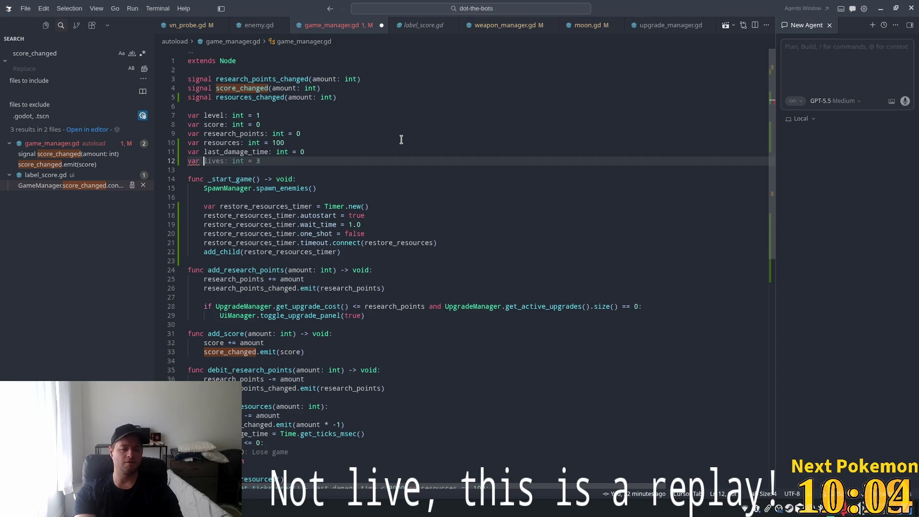
text(u)
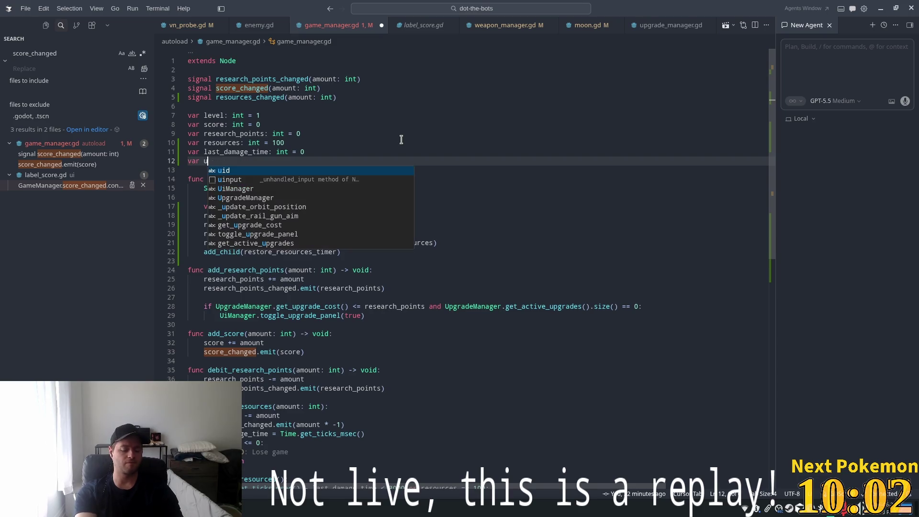
text(pgrade)
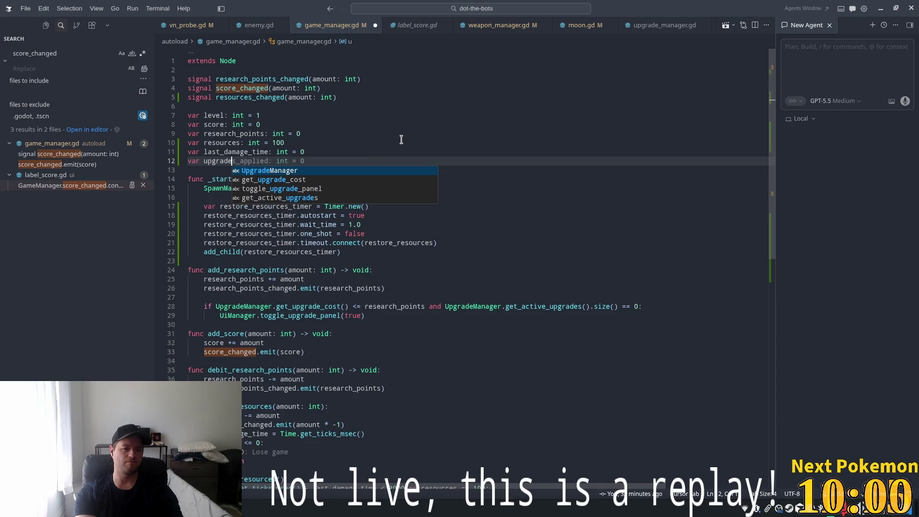
text(_panel)
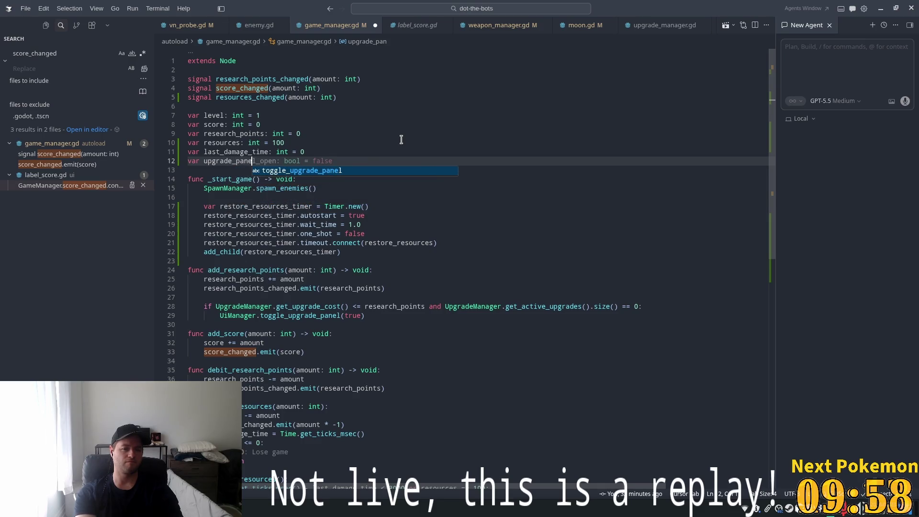
key(BackSpace)
text(_shown)
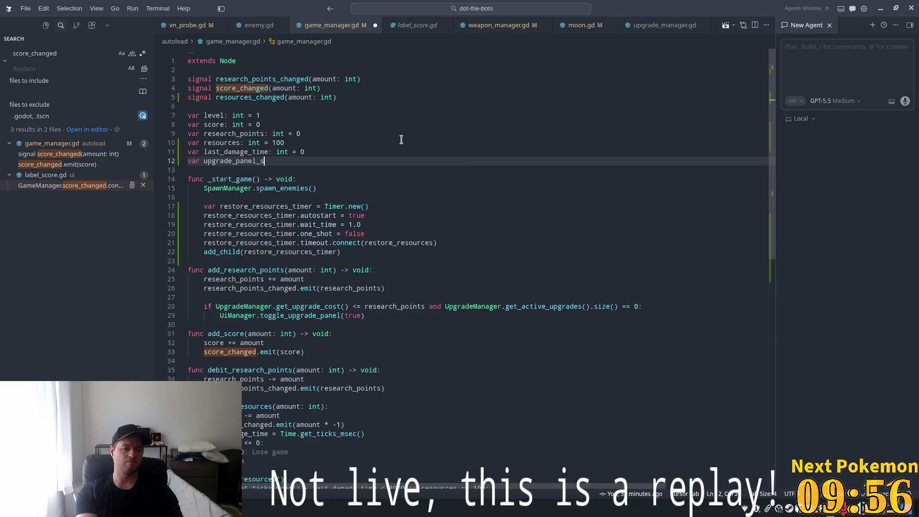
key(Tab)
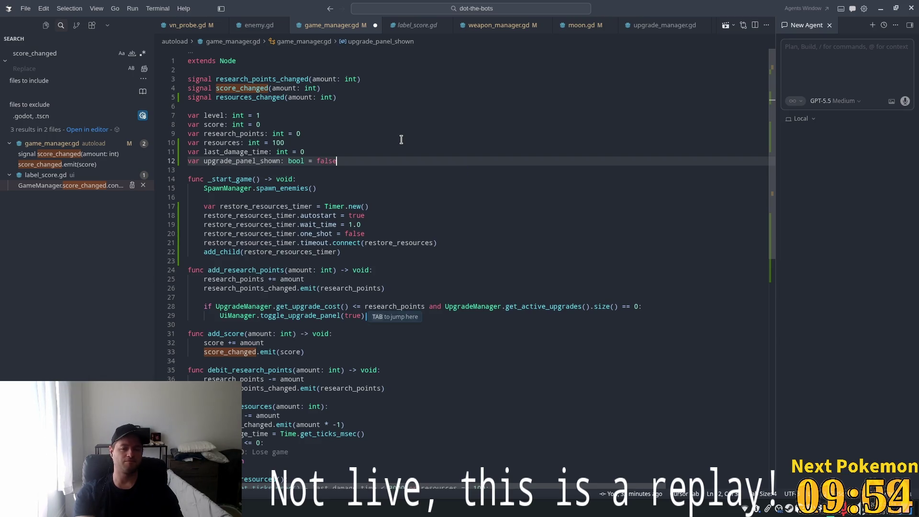
text( #)
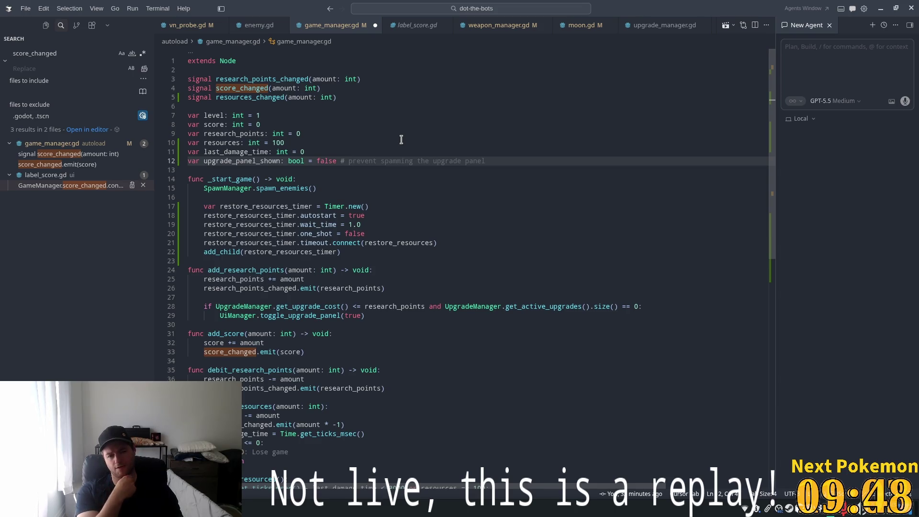
text(Have we show)
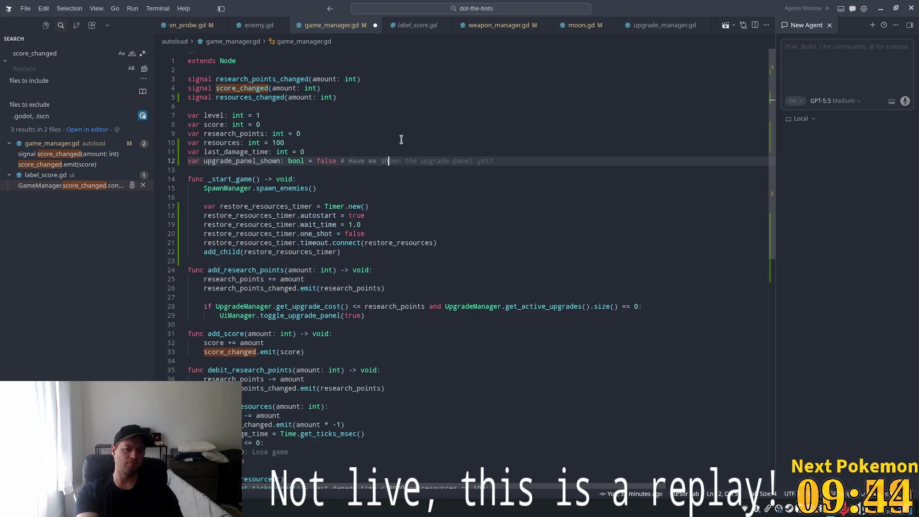
key(Tab)
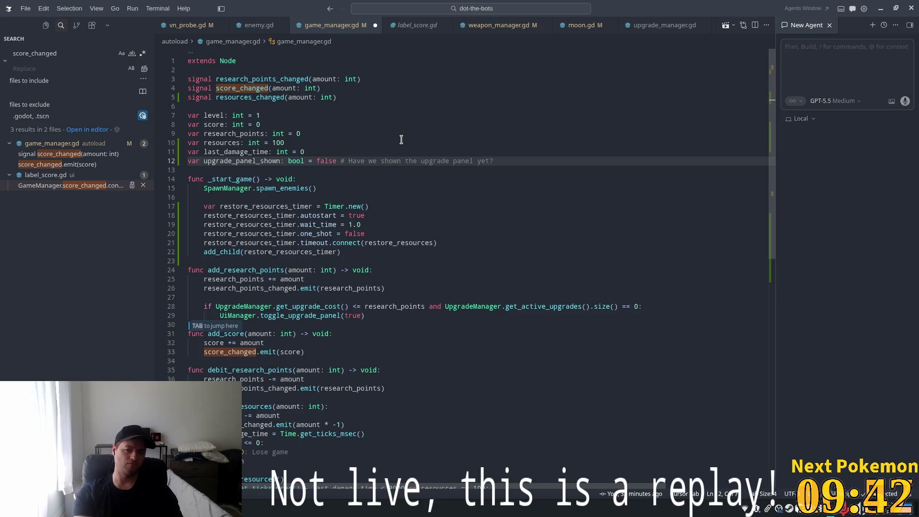
key(BackSpace)
key(BackSpace)
key(BackSpace)
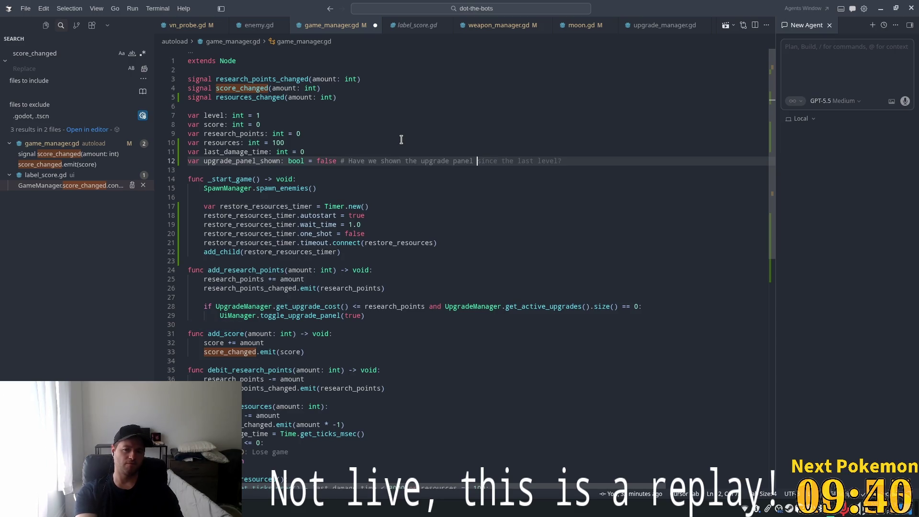
text(for the firsty)
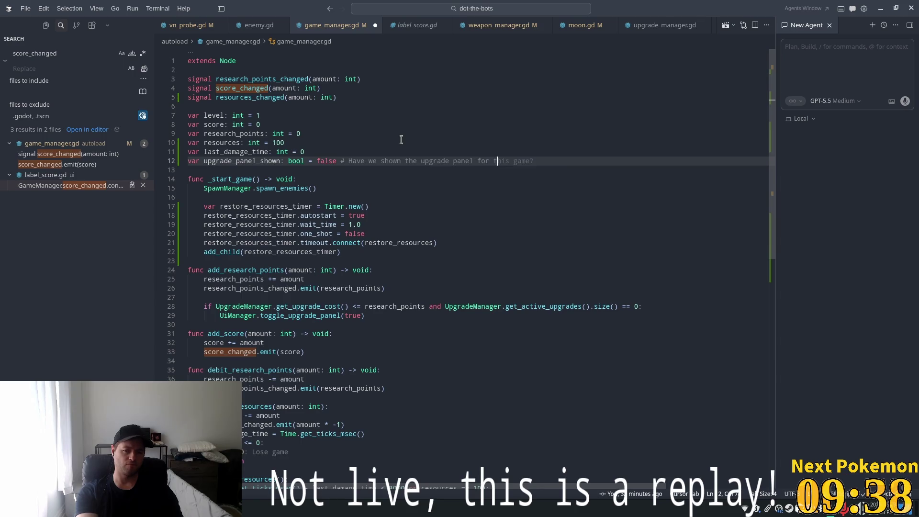
key(BackSpace)
key(BackSpace)
text(upgrade)
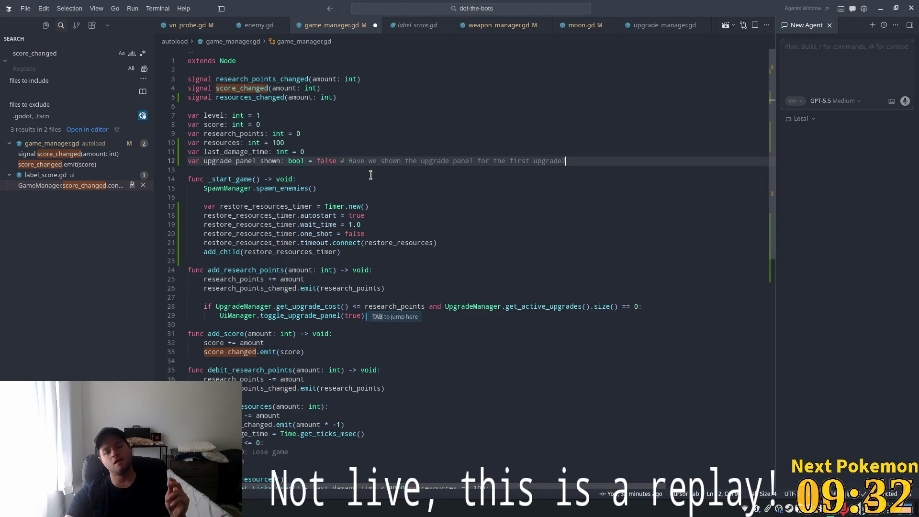
key(Tab)
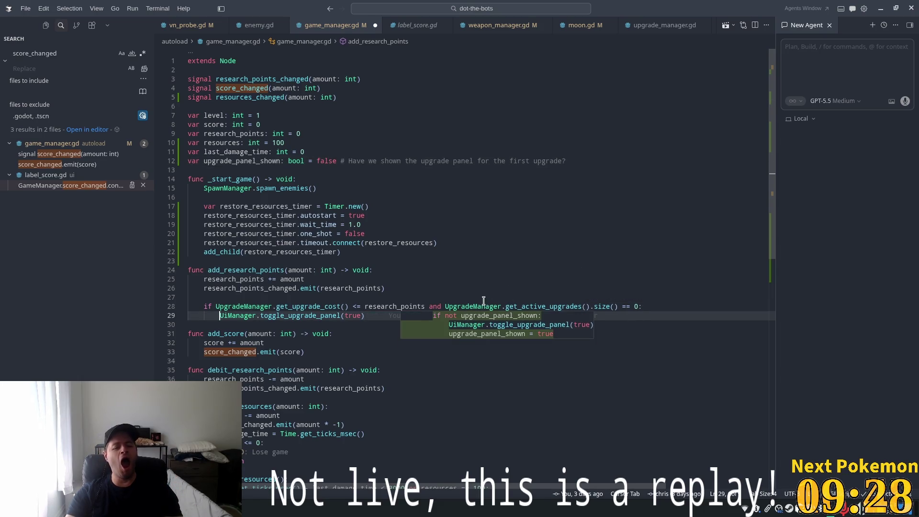
Step: Accept the first-time-only panel check and else branch, replacing the else body with pass
mouse_move(483, 326)
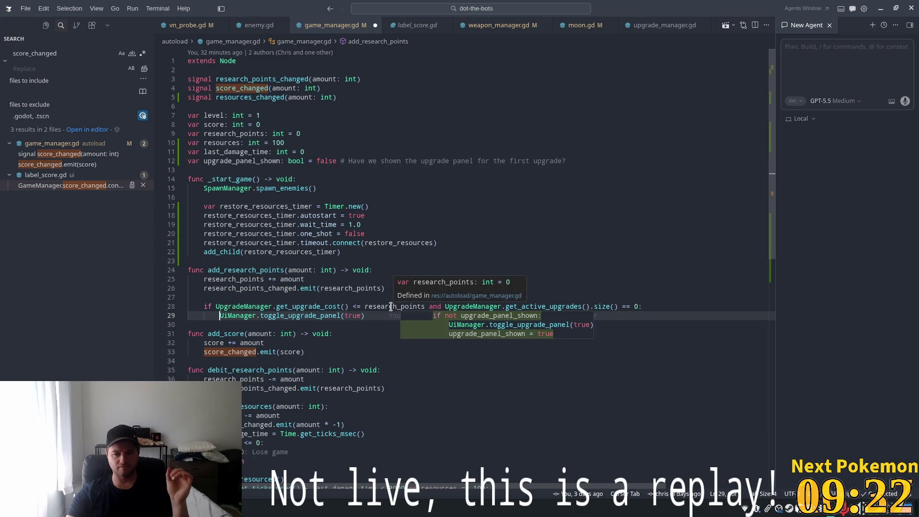
key(Tab)
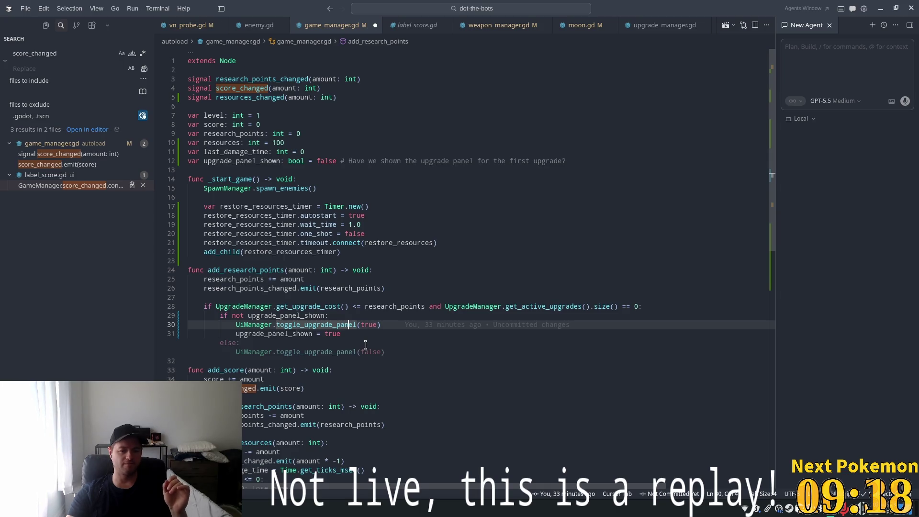
key(Tab)
mouse_move(384, 352)
mouse_down()
mouse_move(197, 352)
mouse_move(234, 349)
mouse_up()
click(321, 349)
click(389, 357)
mouse_move(388, 355)
mouse_down()
mouse_move(191, 352)
mouse_move(236, 351)
mouse_up()
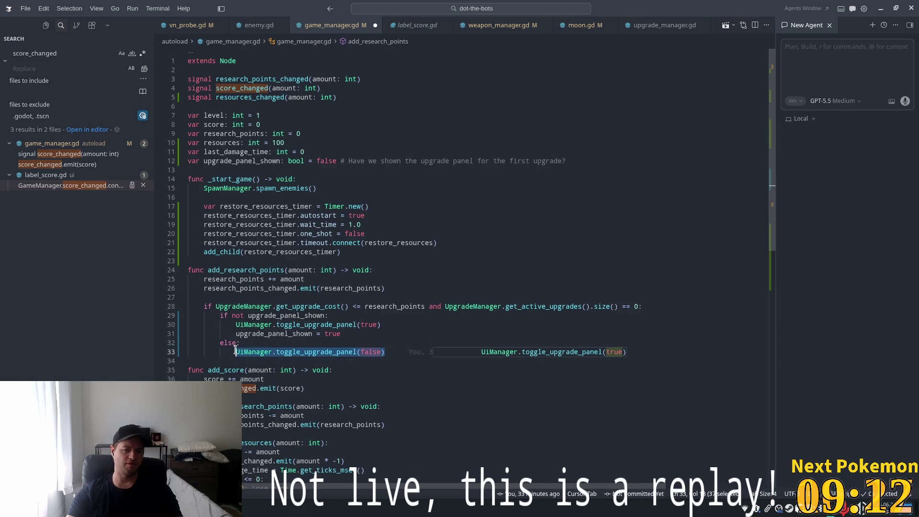
text(pass)
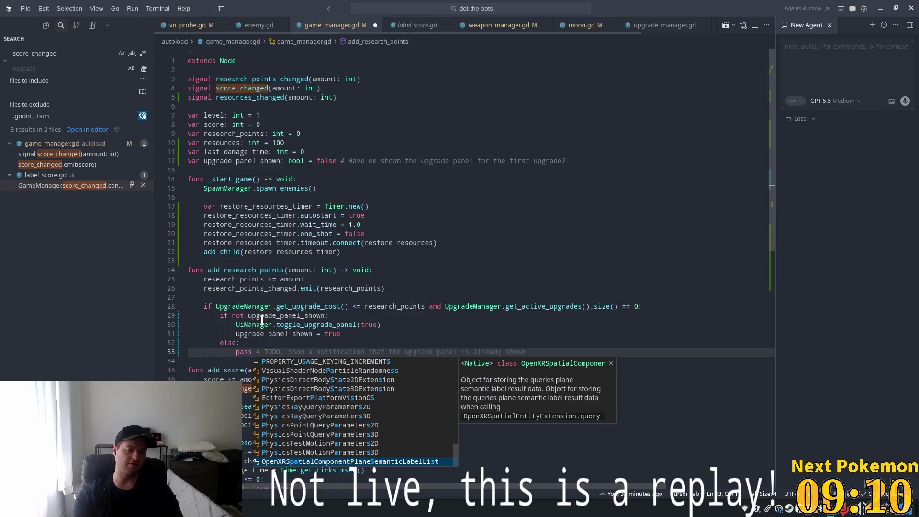
key(Escape)
Step: Add a comment about an upgrade-available notification on the skill-tree button and save game_manager.gd
key(Return)
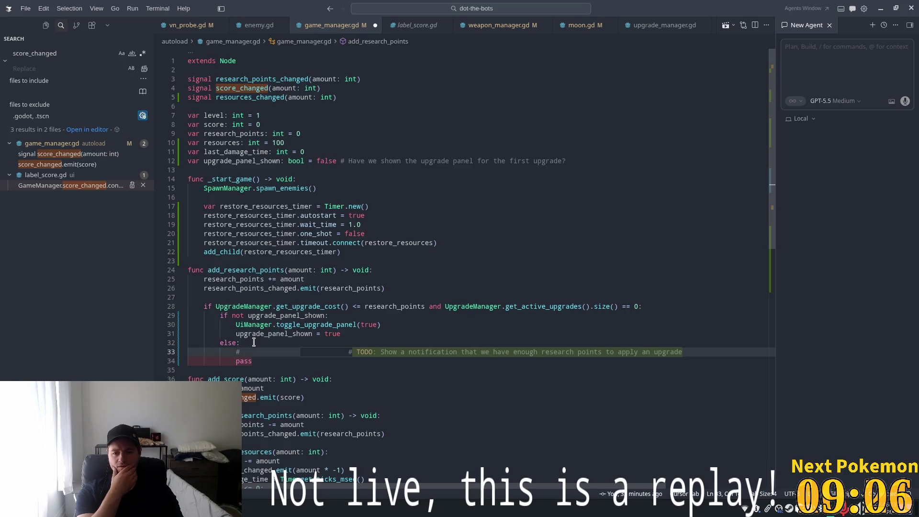
text(Add upgrade available )
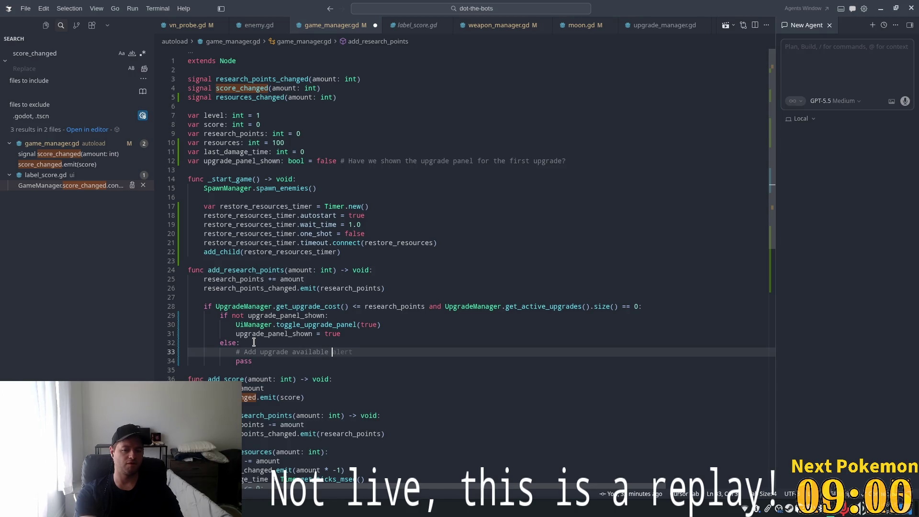
text(notification to the skill tree)
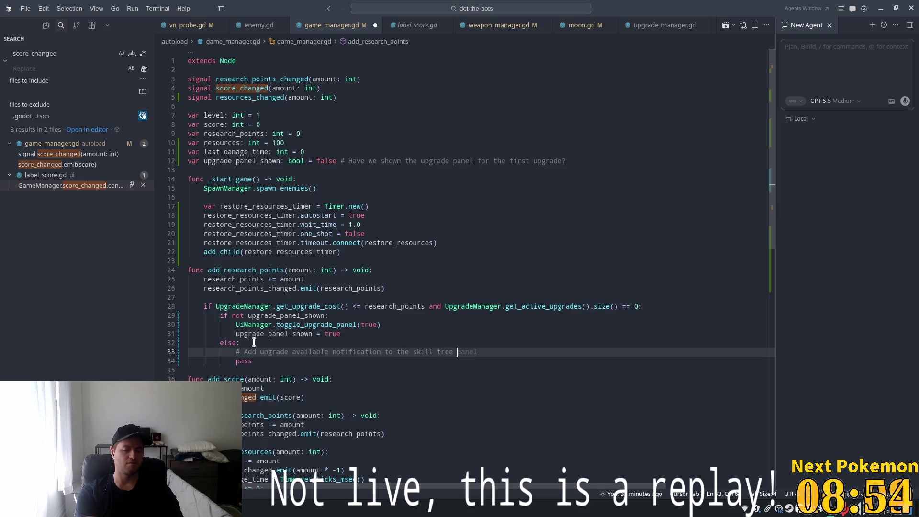
text(tton)
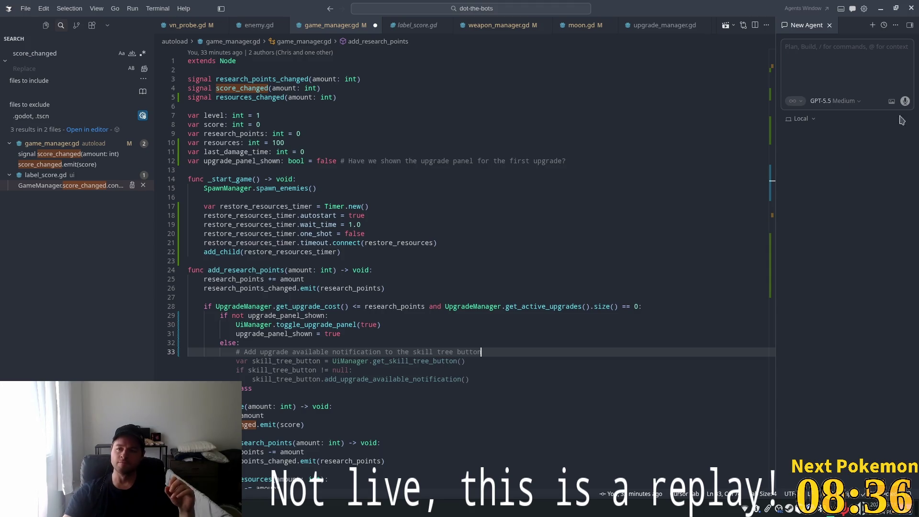
click(392, 243)
scroll(388, 249, down, 1)
click(323, 248)
click(465, 283)
key(Down)
key(Down)
key(Down)
key(ctrl+s)
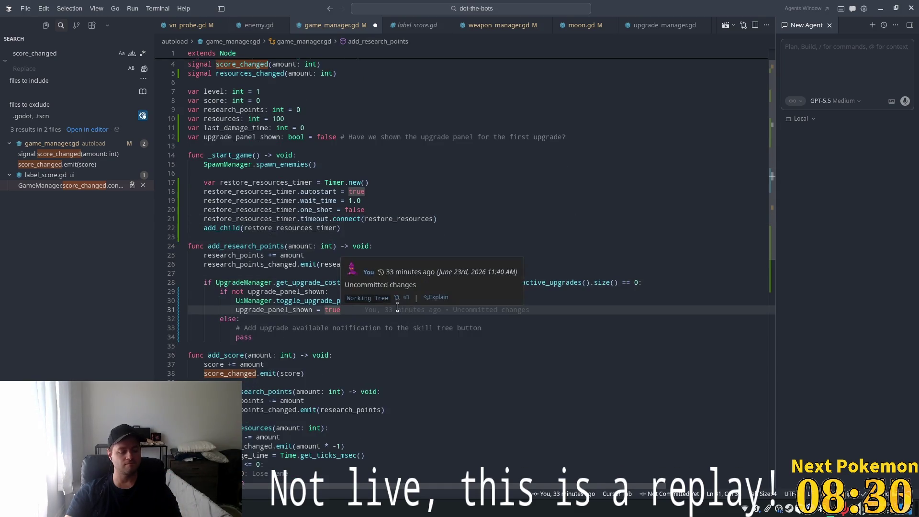
click(398, 282)
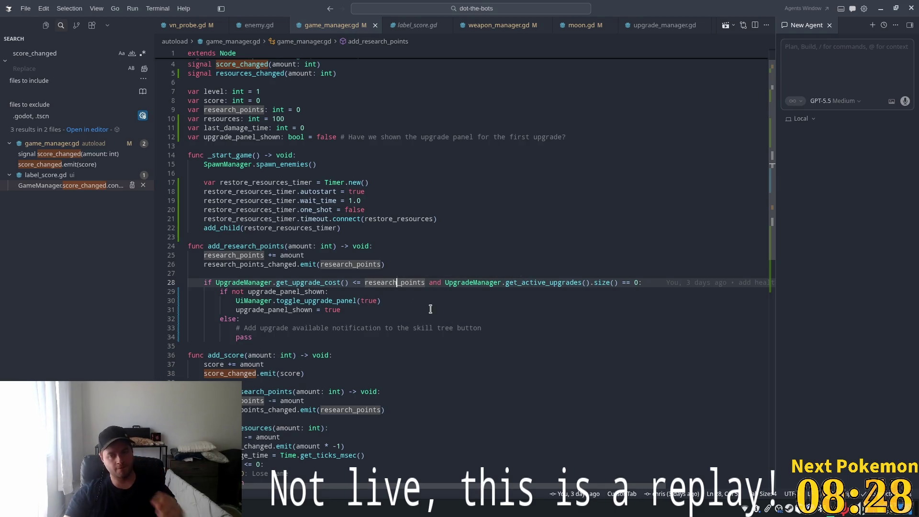
key(alt+Tab)
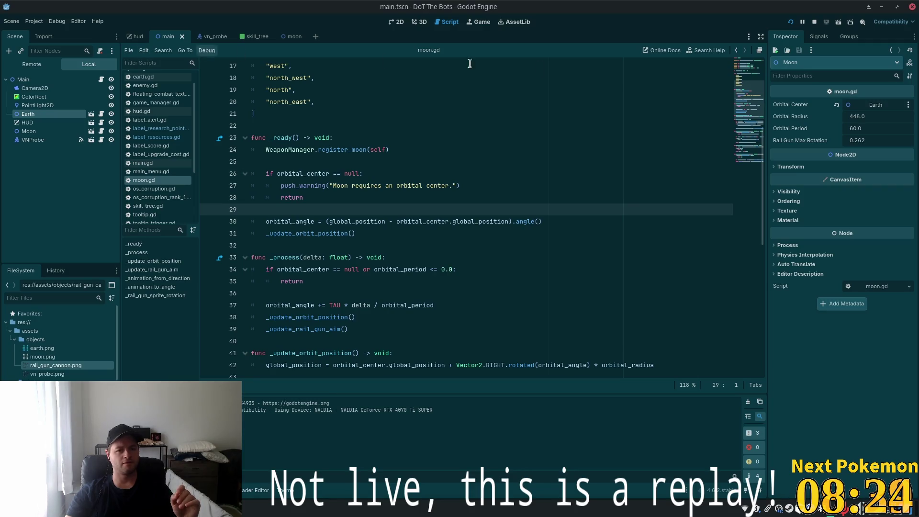
Step: Run DoT The Bots, fire the rail gun at enemies, restart it maximized, then quit
click(789, 22)
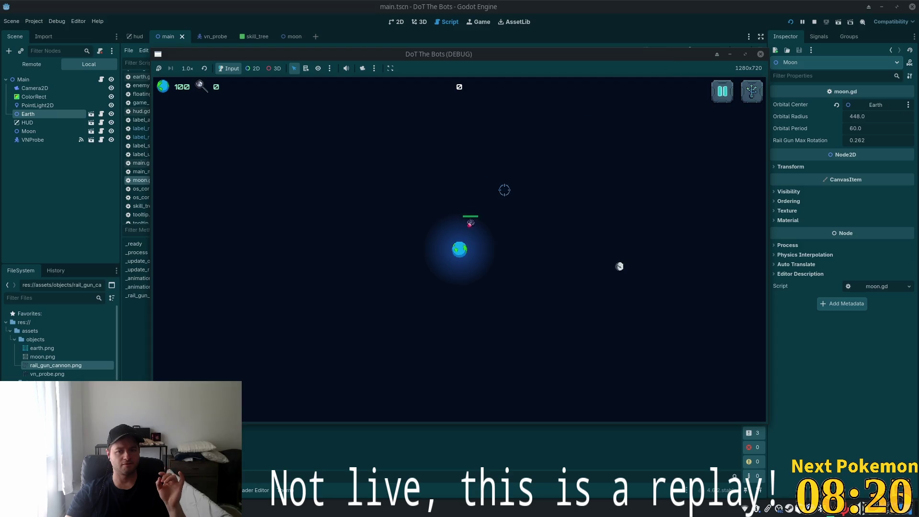
click(476, 267)
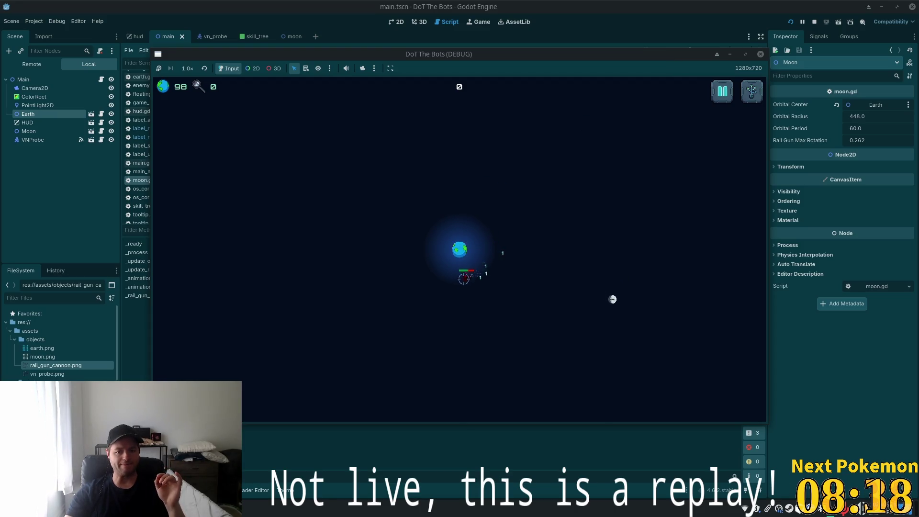
click(462, 276)
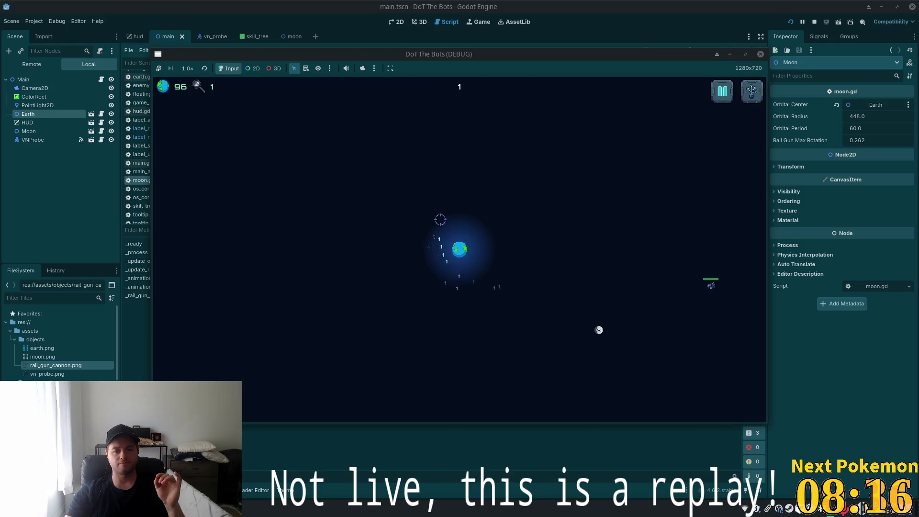
click(674, 280)
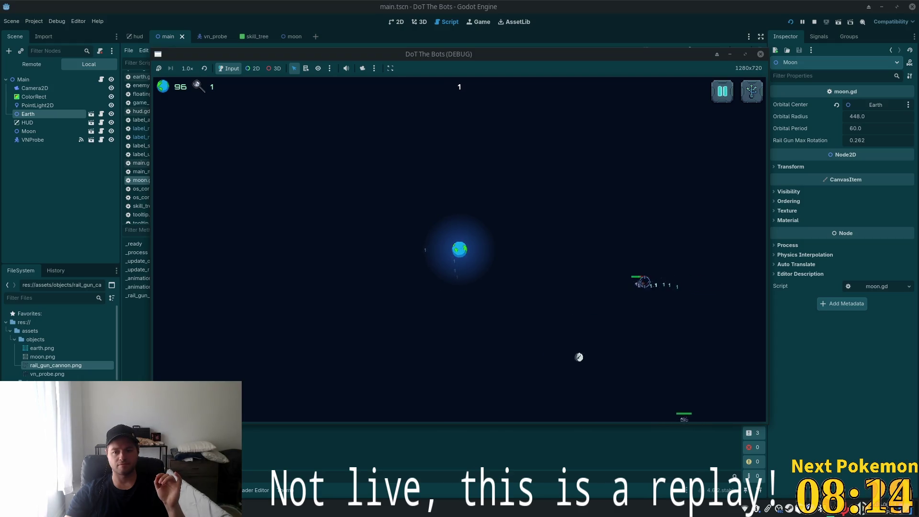
key(F8)
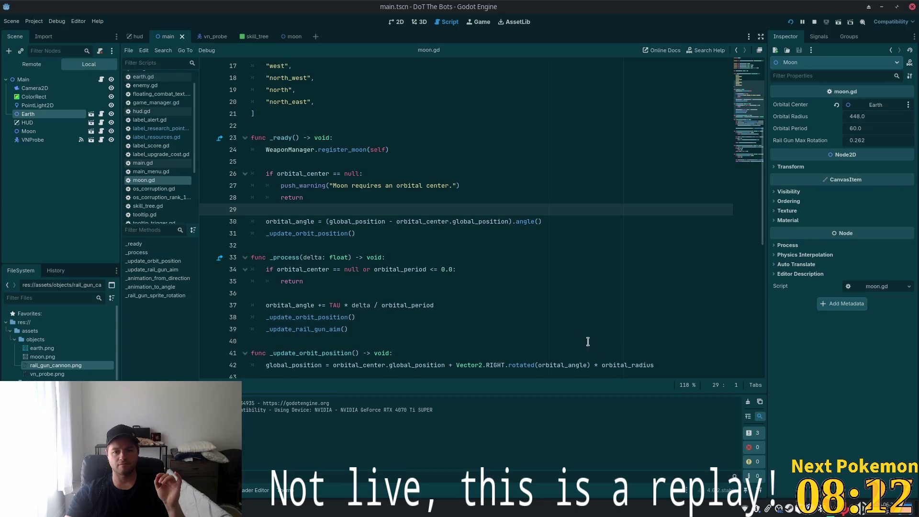
key(F5)
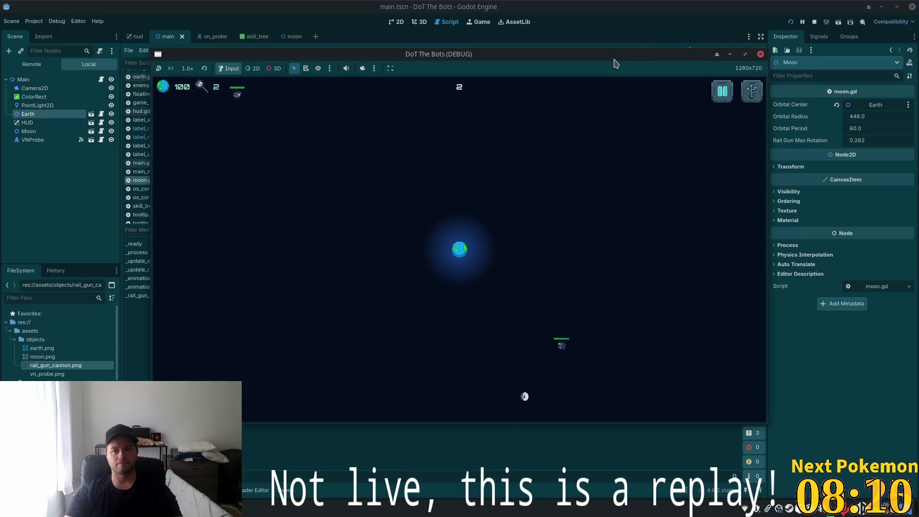
double_click(615, 55)
click(533, 353)
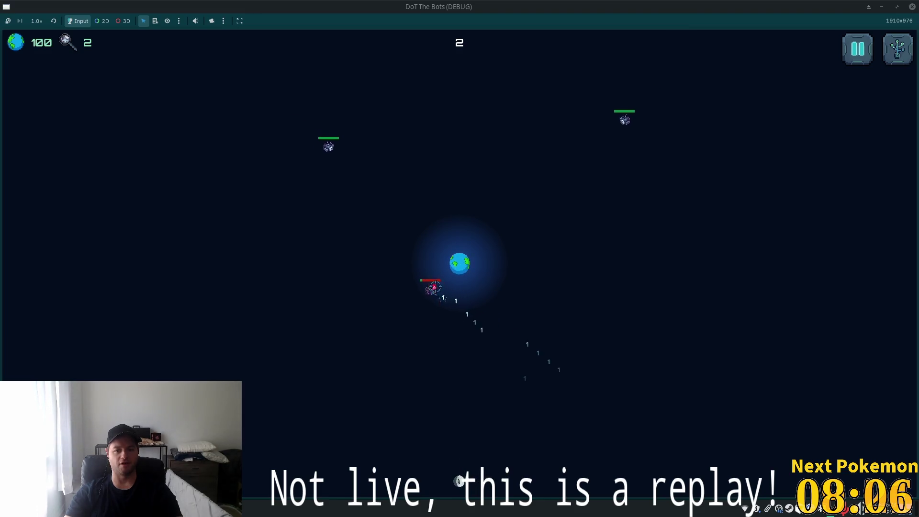
click(857, 48)
key(F8)
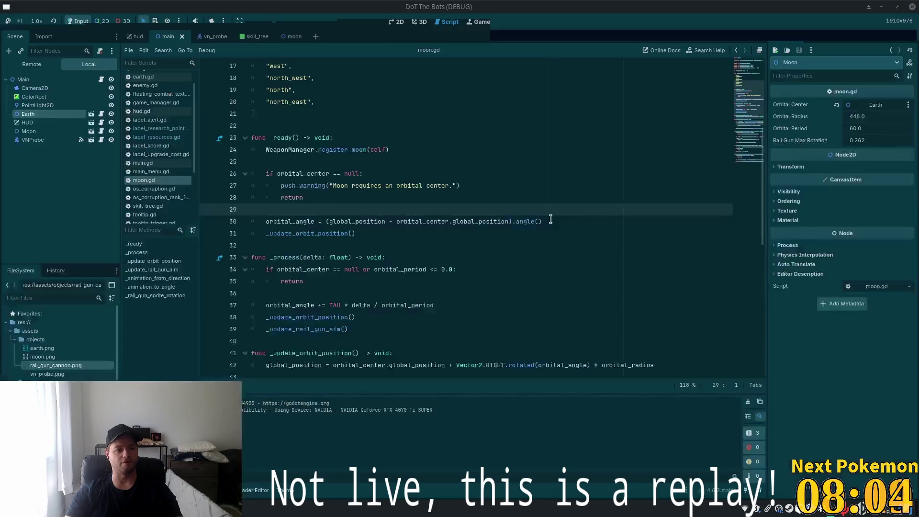
Step: Glance over moon.gd in Godot, then return to game_manager.gd in Cursor
scroll(372, 182, up, 5)
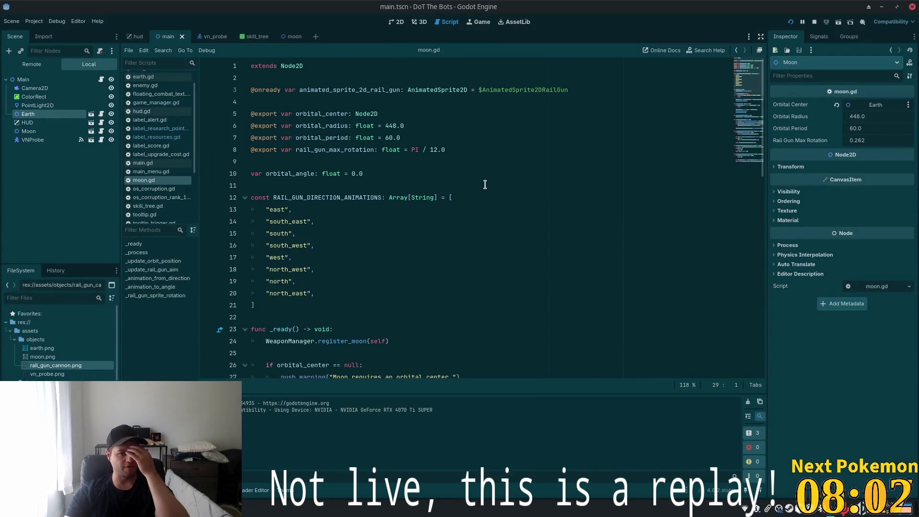
click(359, 166)
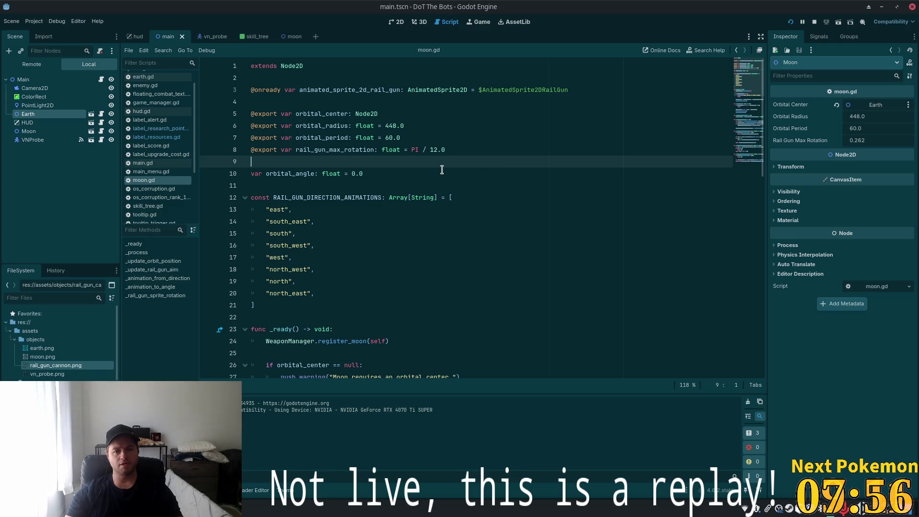
scroll(440, 170, down, 2)
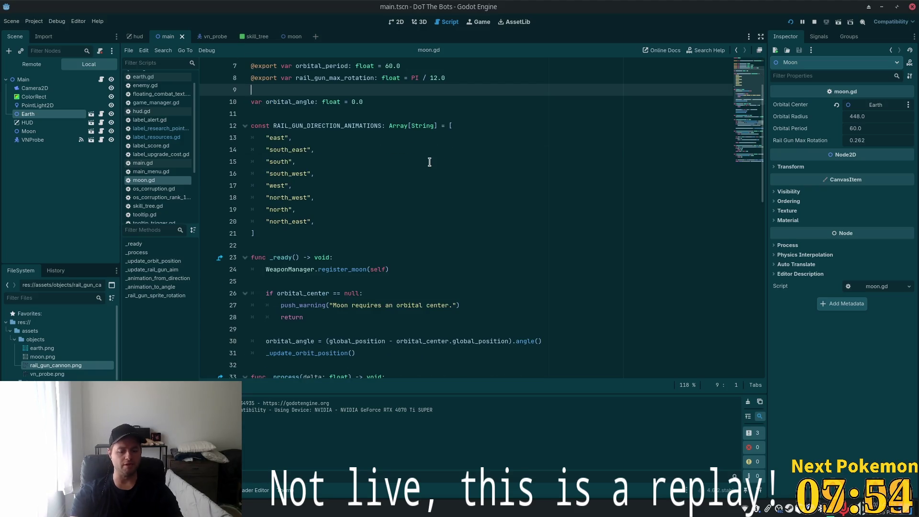
key(alt+Tab)
click(370, 107)
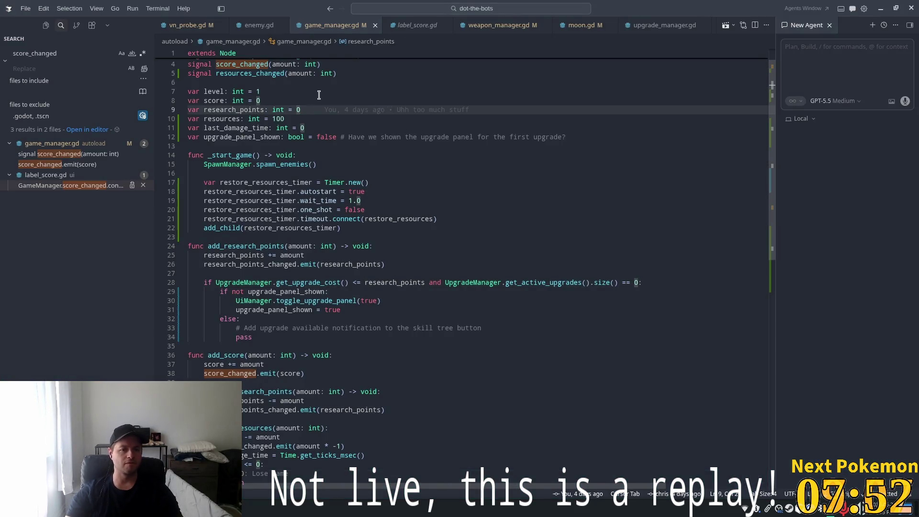
Step: Search the project for 'base_' and open the BASE_UPGRADE_COST definition in upgrade_manager.gd
scroll(316, 91, up, 1)
click(308, 158)
click(248, 133)
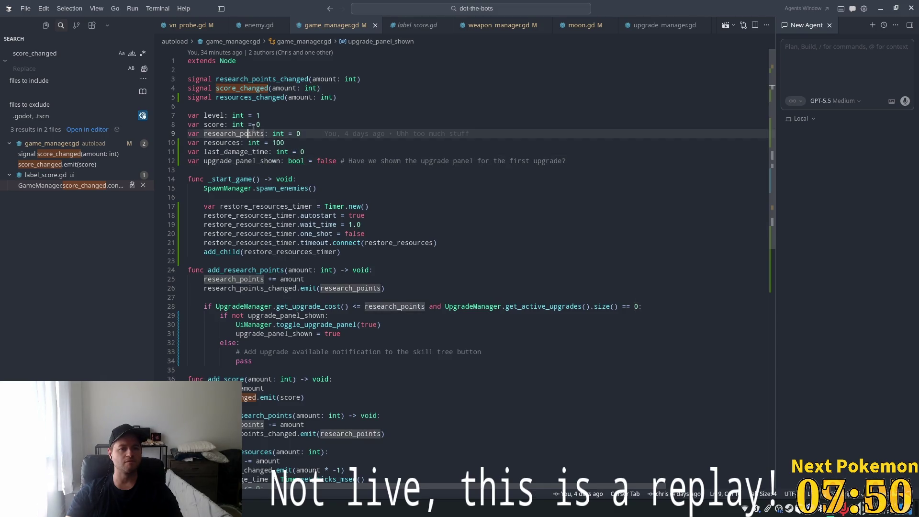
click(72, 57)
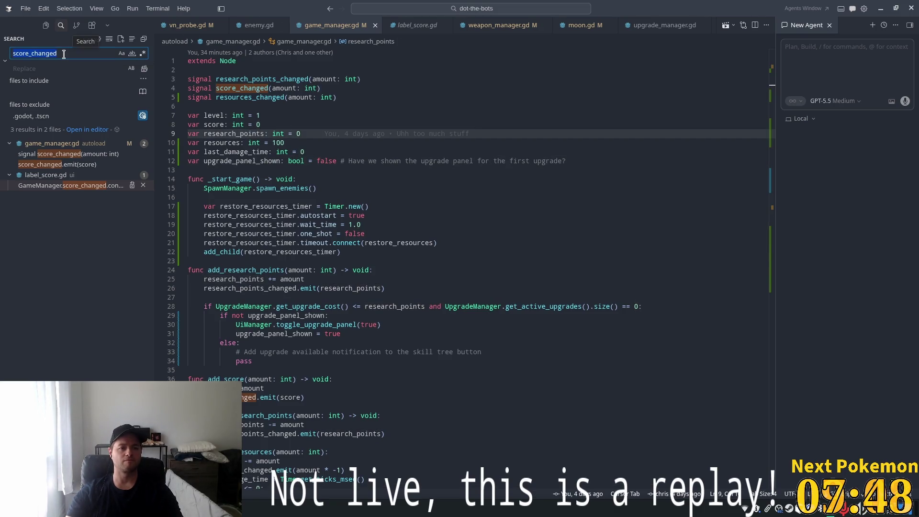
key(ctrl+a)
text(base_)
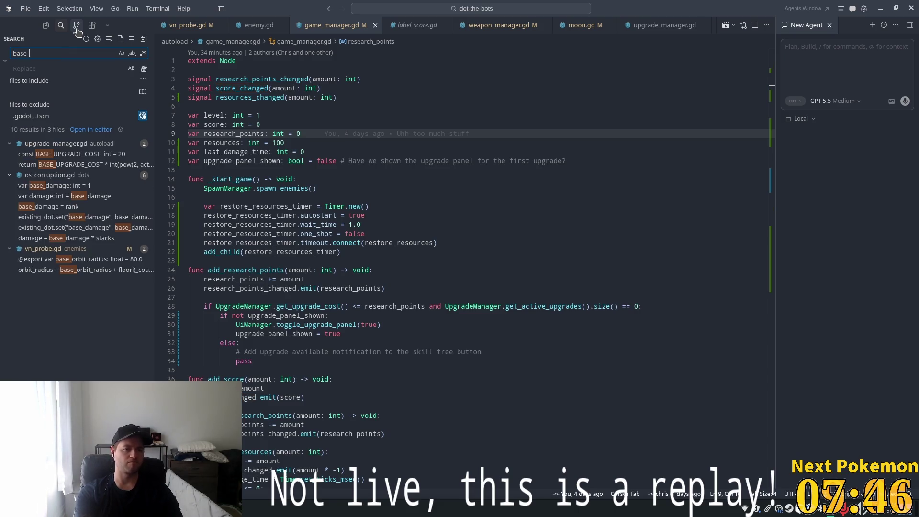
key(BackSpace)
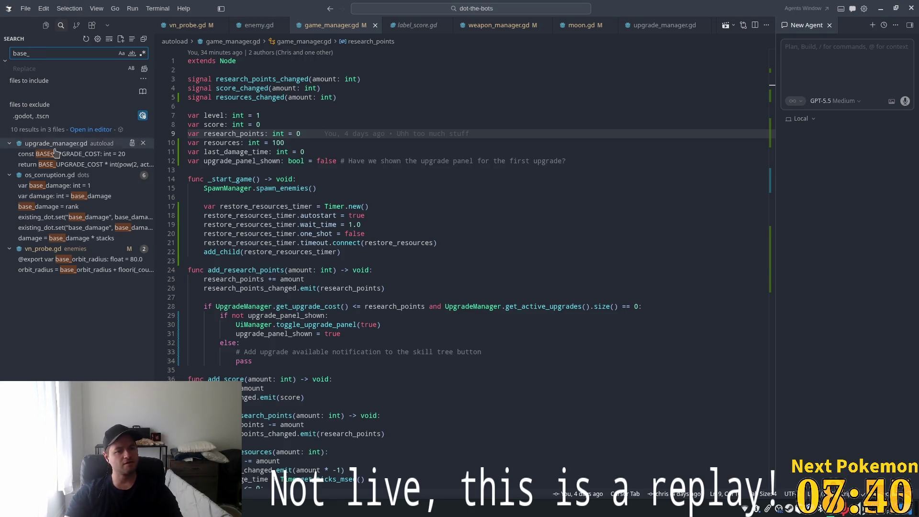
click(67, 154)
Step: Set the upgrade cost to 5 with a '# TODO: change to 20' comment, save, and launch the game
double_click(316, 106)
text(5 )
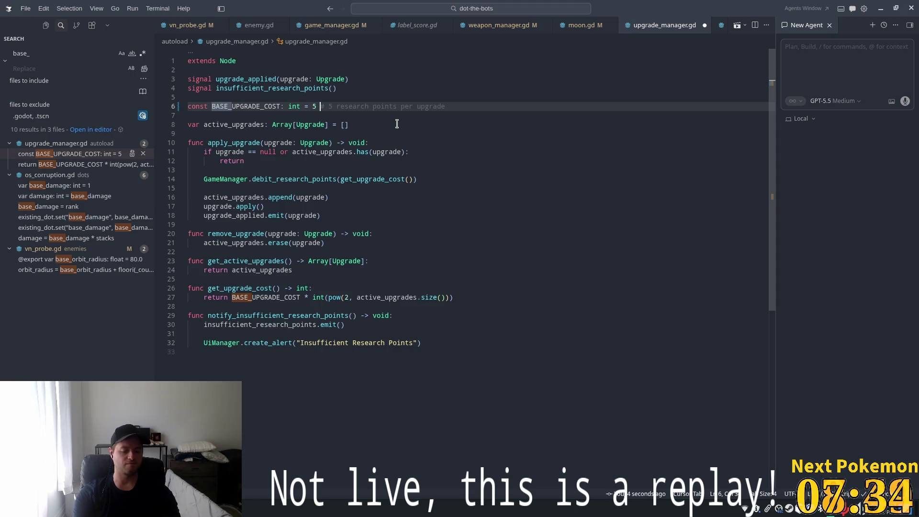
text(# TODO)
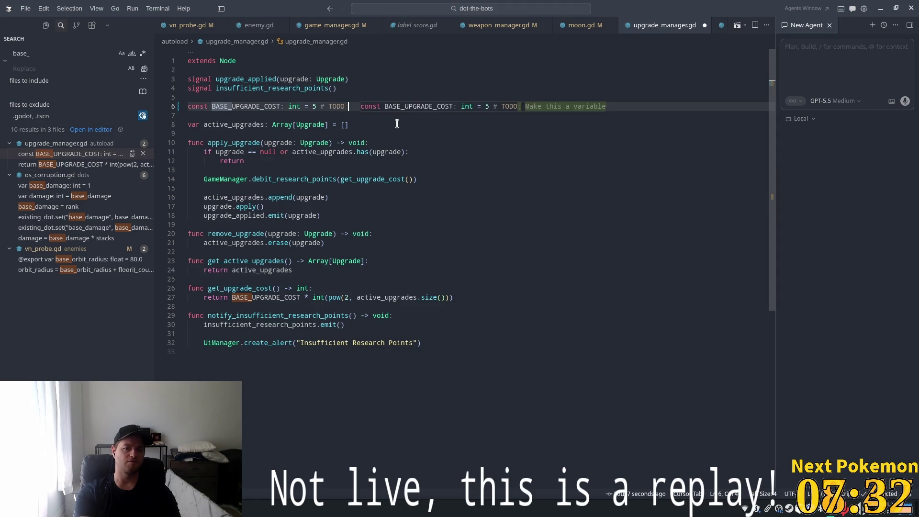
text(: )
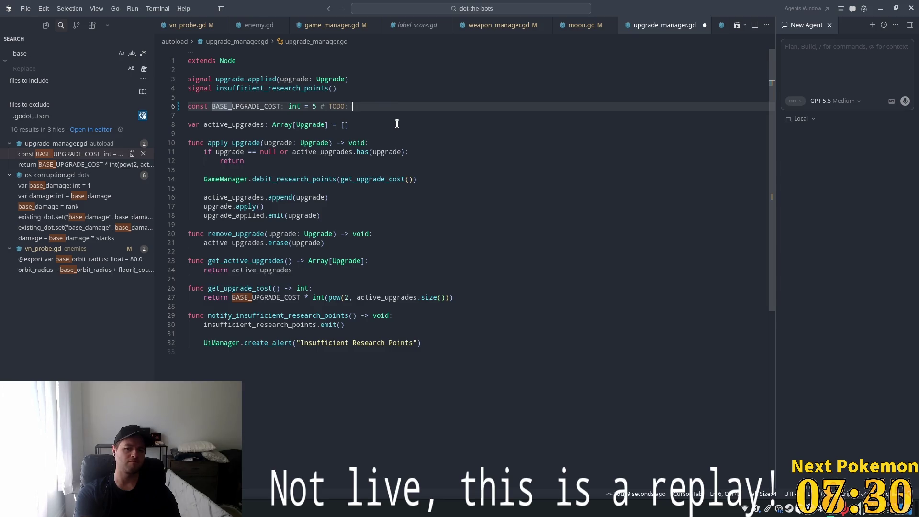
text(Cchange to 20)
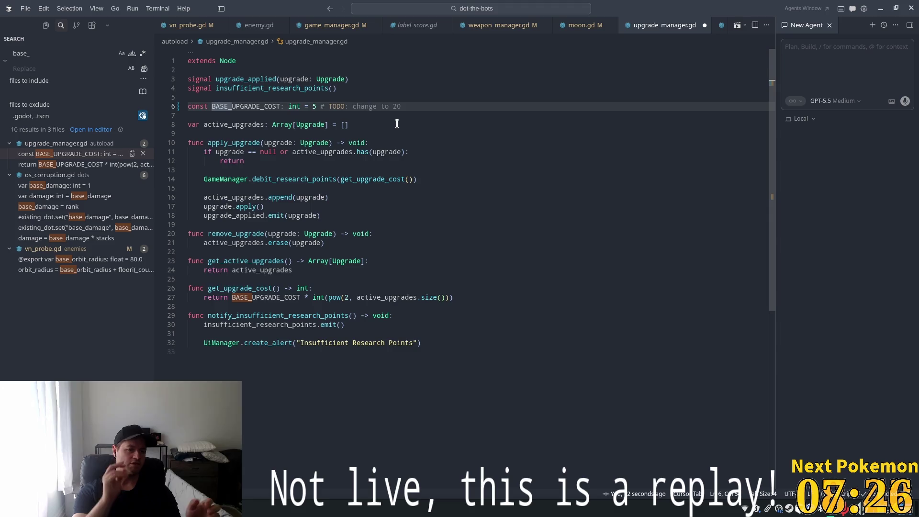
key(Tab)
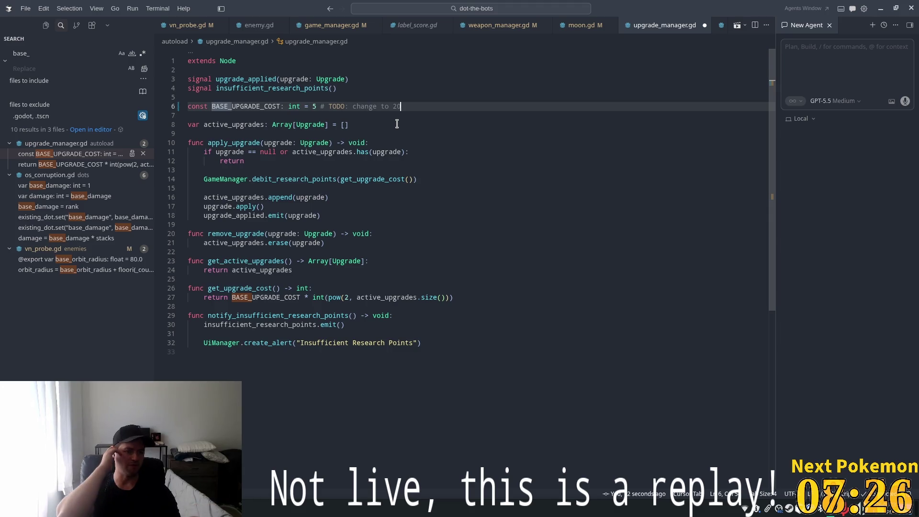
key(ctrl+s)
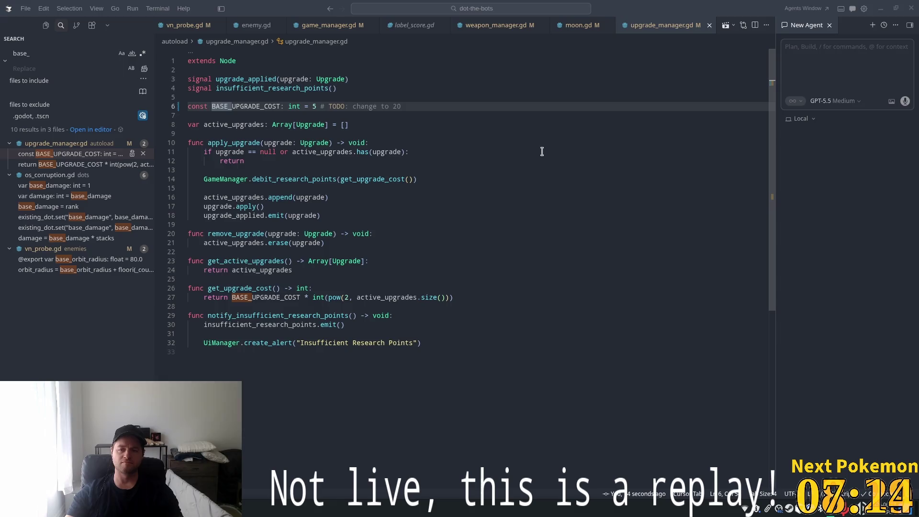
key(alt+Tab)
click(792, 21)
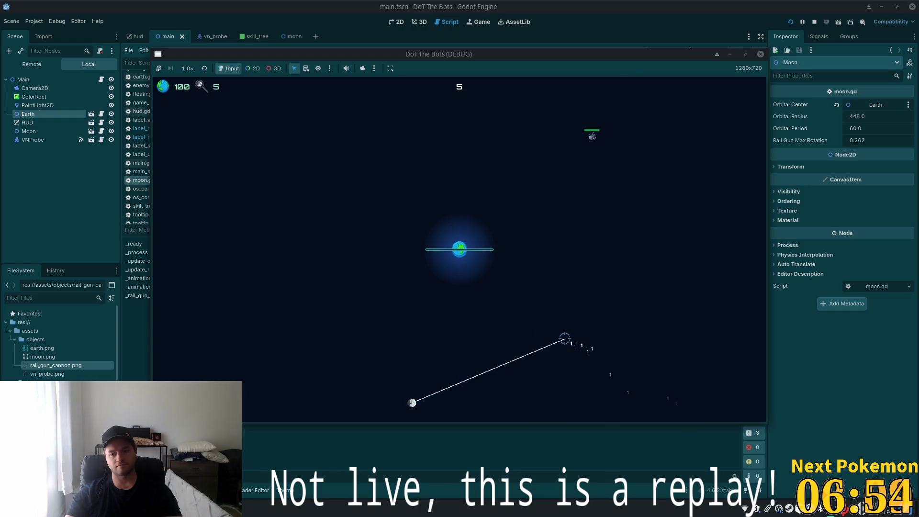
Step: Open the in-game skill tree to confirm the upgrade costs 5, then stop the run
key(Tab)
key(Tab)
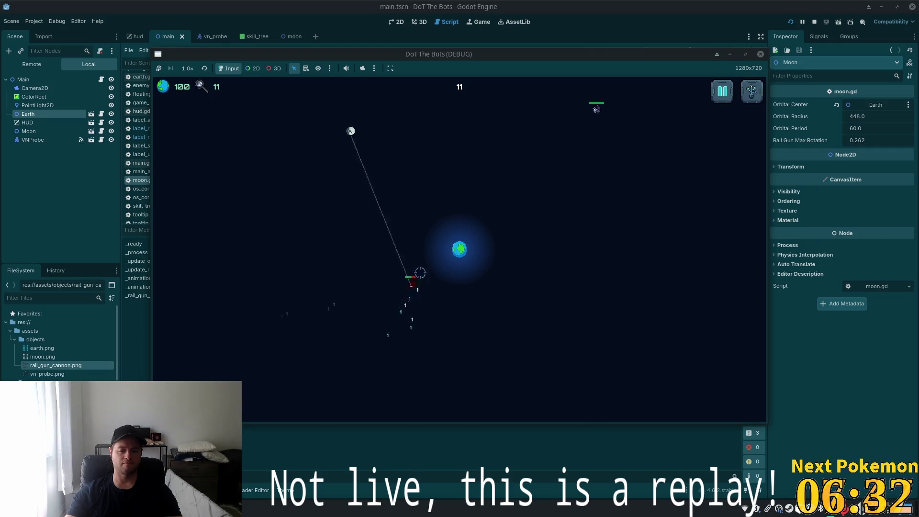
click(814, 22)
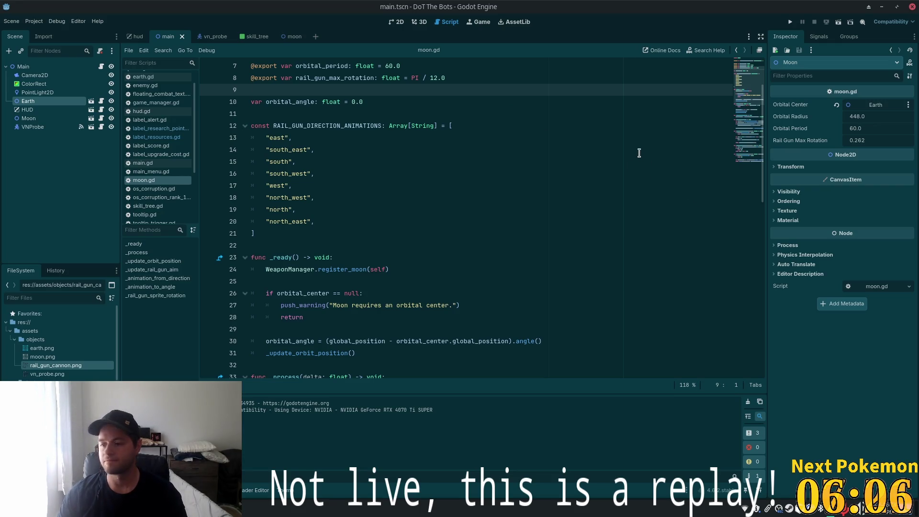
Step: Switch to the 2D view, zoom around the main scene canvas, and open hud.tscn
click(337, 203)
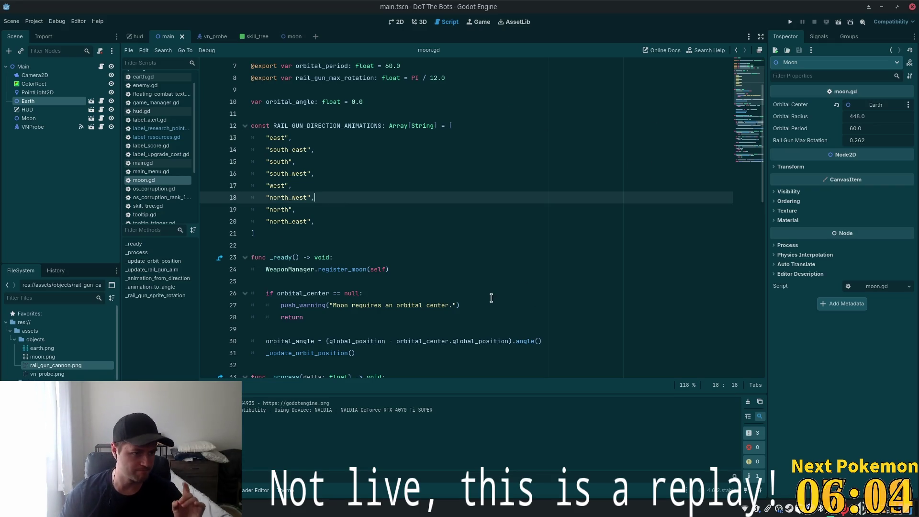
click(392, 25)
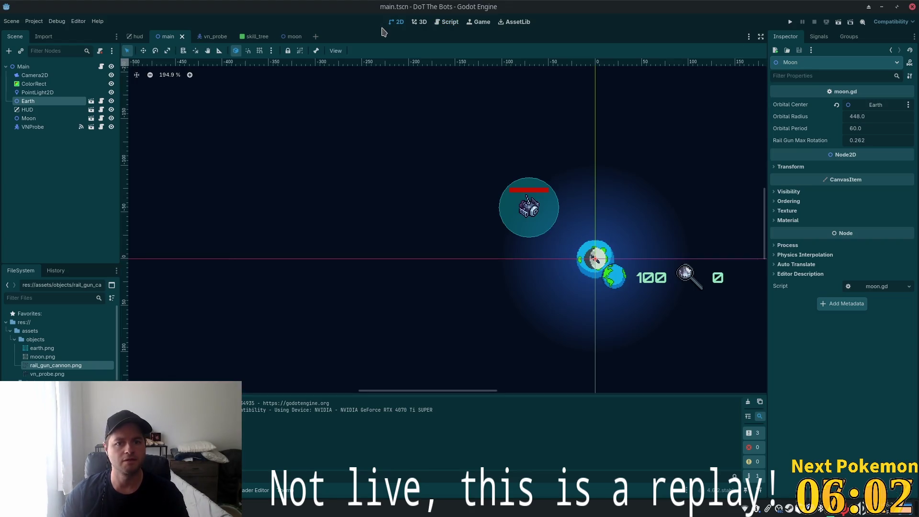
scroll(410, 191, down, 3)
scroll(491, 218, down, 3)
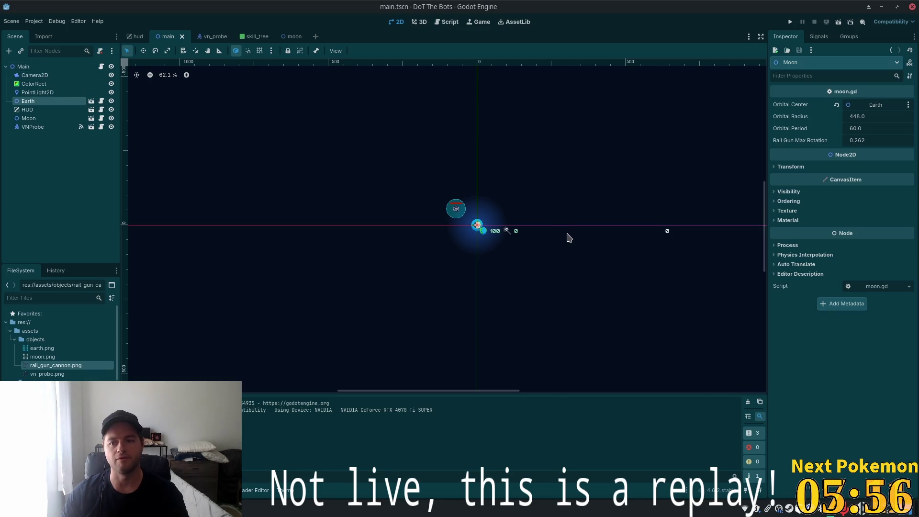
scroll(584, 216, down, 4)
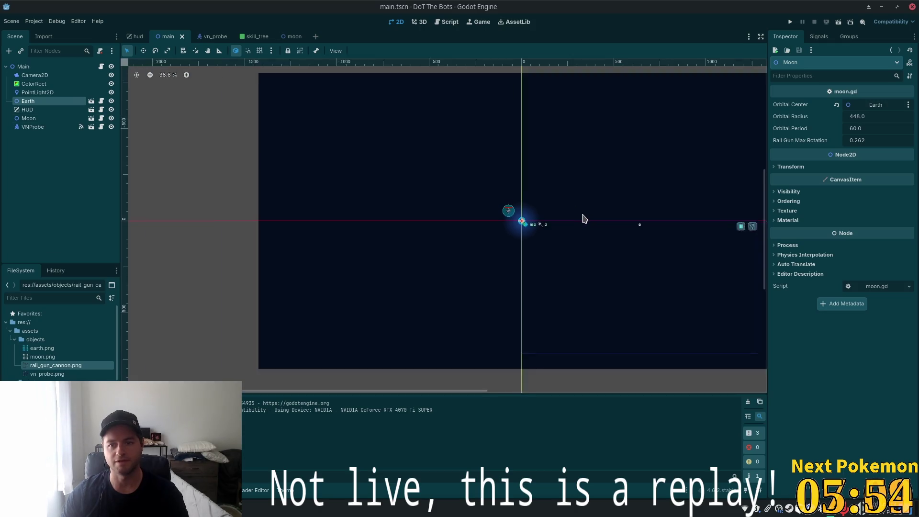
scroll(526, 200, up, 6)
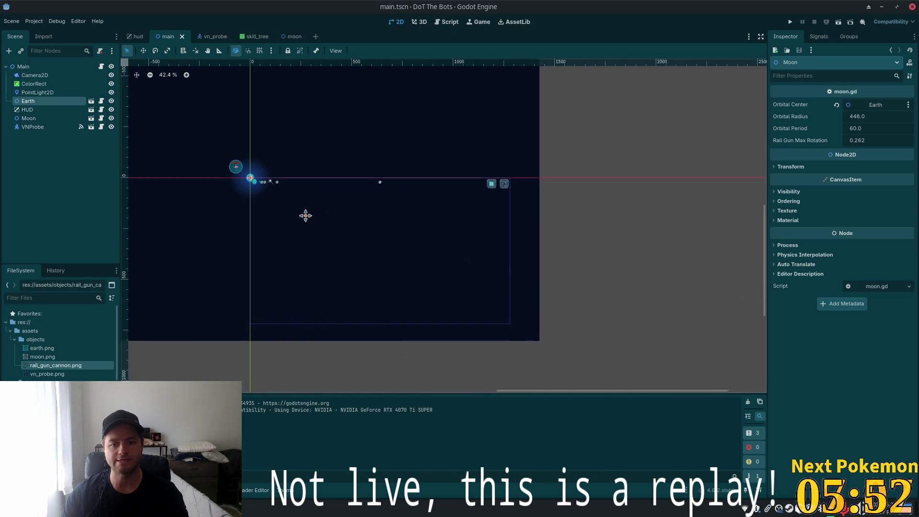
scroll(474, 248, up, 4)
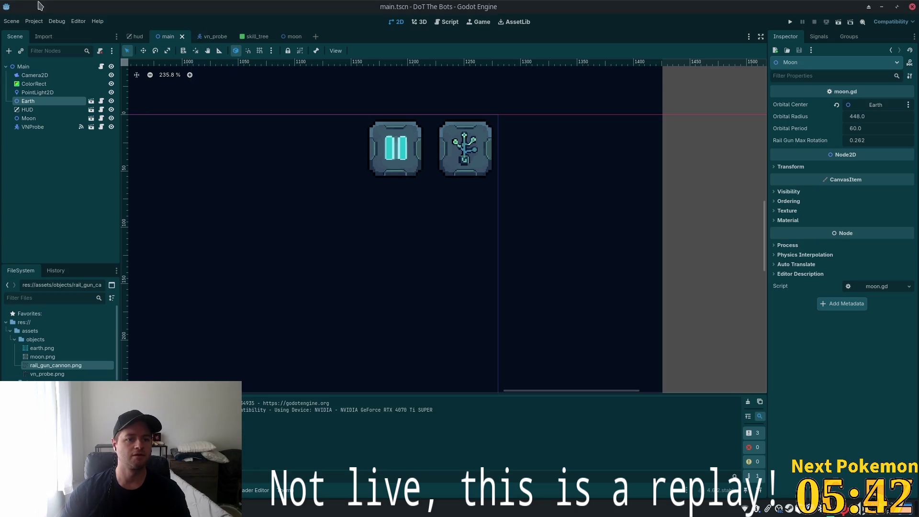
click(136, 36)
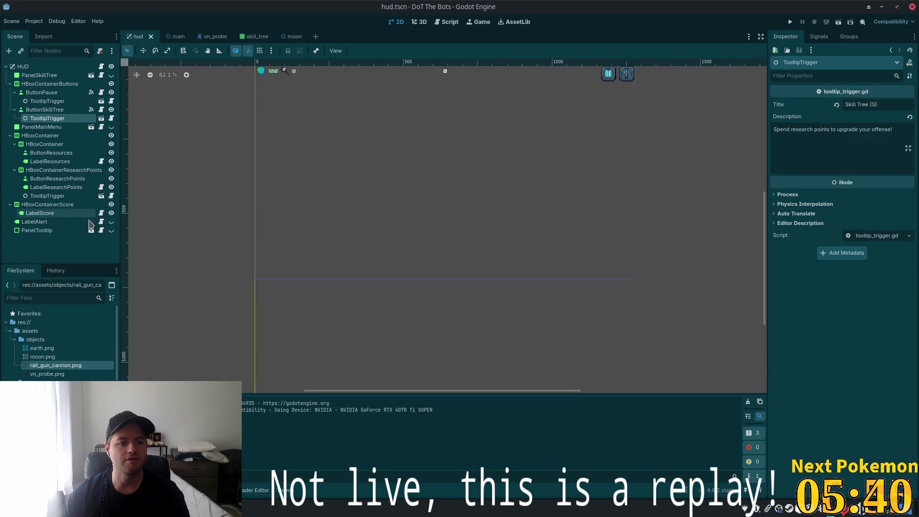
Step: Inspect the HUD's ButtonResearchPoints, PanelMainMenu and HBoxContainer nodes, collapsing HBoxContainer
click(43, 178)
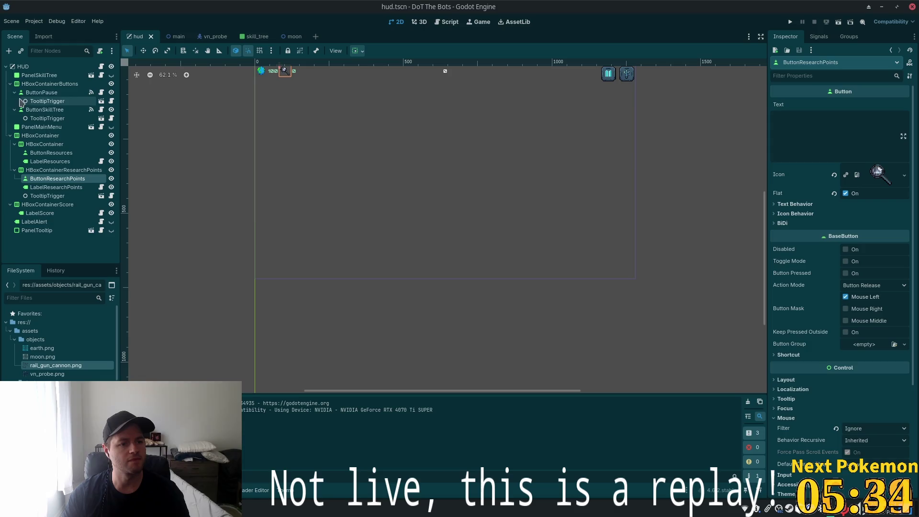
click(41, 127)
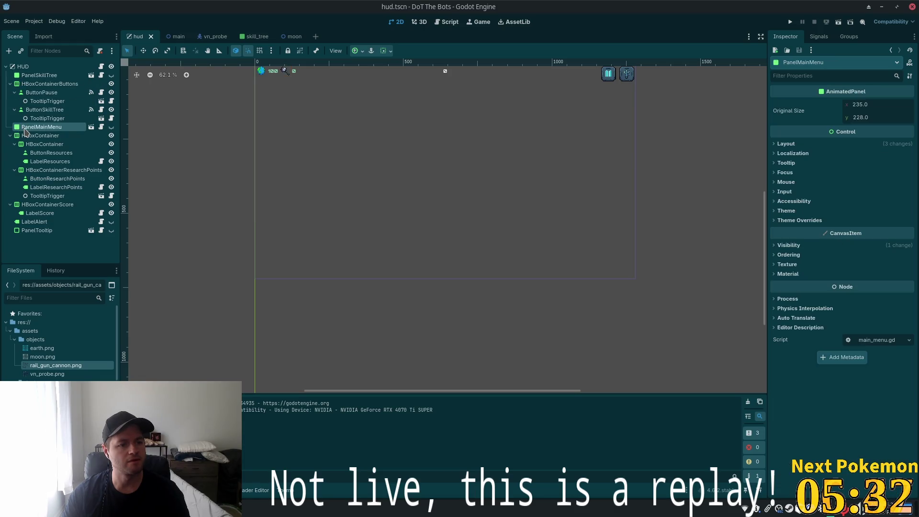
scroll(425, 133, up, 1)
scroll(426, 133, up, 1)
scroll(363, 244, up, 2)
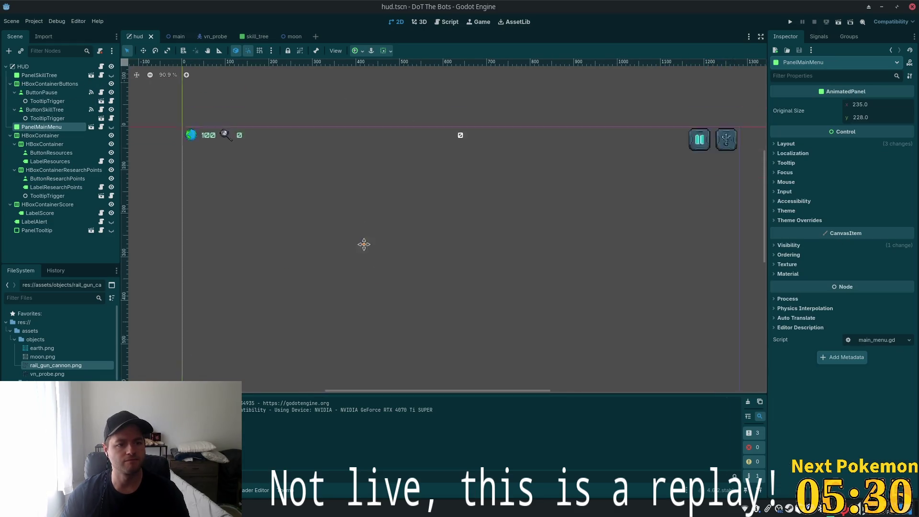
click(62, 170)
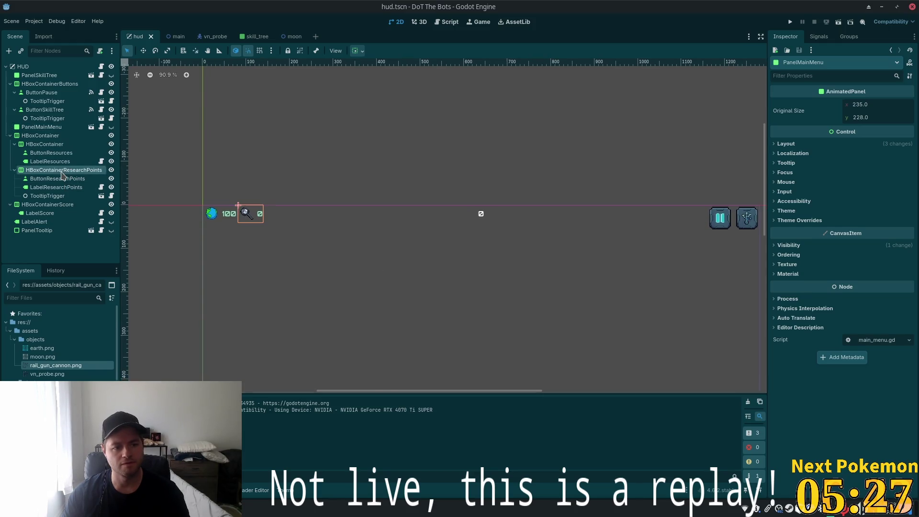
click(34, 135)
click(10, 136)
Step: Select ButtonSkillTree and zoom and pan the canvas to centre the HUD buttons
click(20, 145)
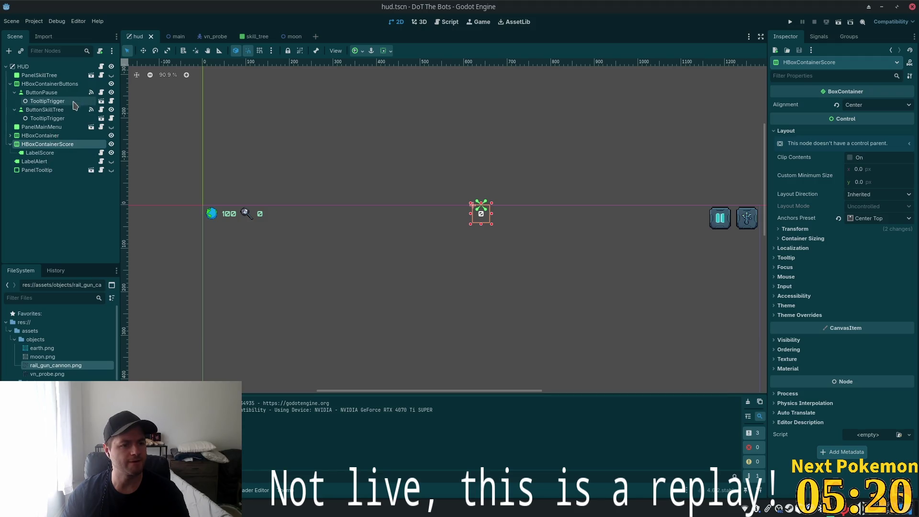
click(42, 92)
click(44, 109)
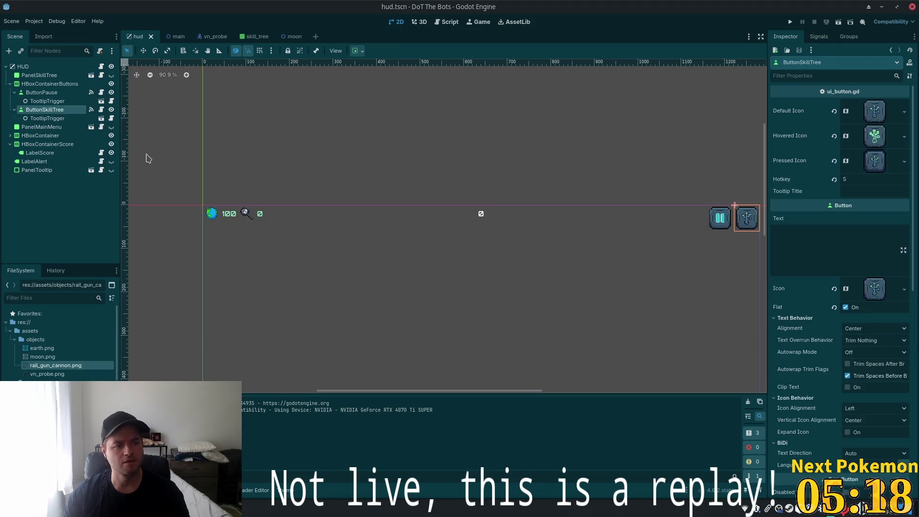
scroll(622, 266, up, 5)
drag(642, 268, 393, 290)
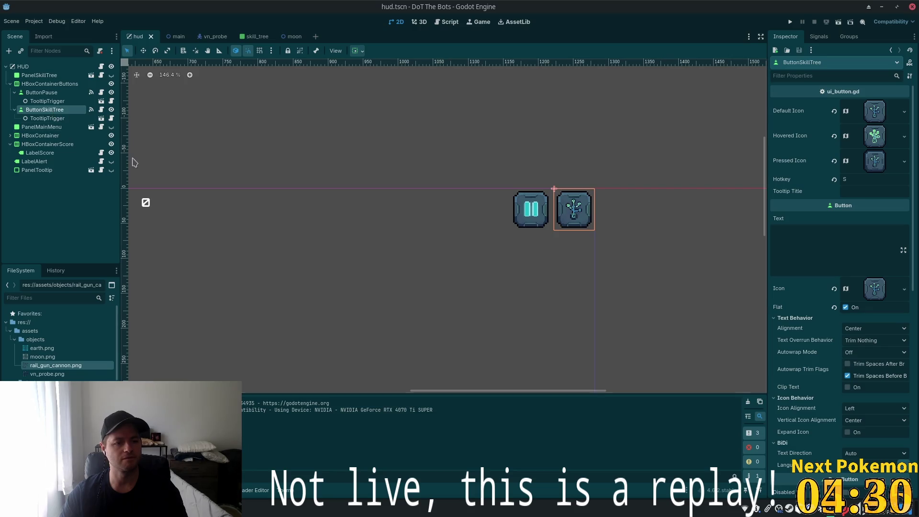
Step: Add a child Label under ButtonSkillTree with the text ⬆
key(ctrl+a)
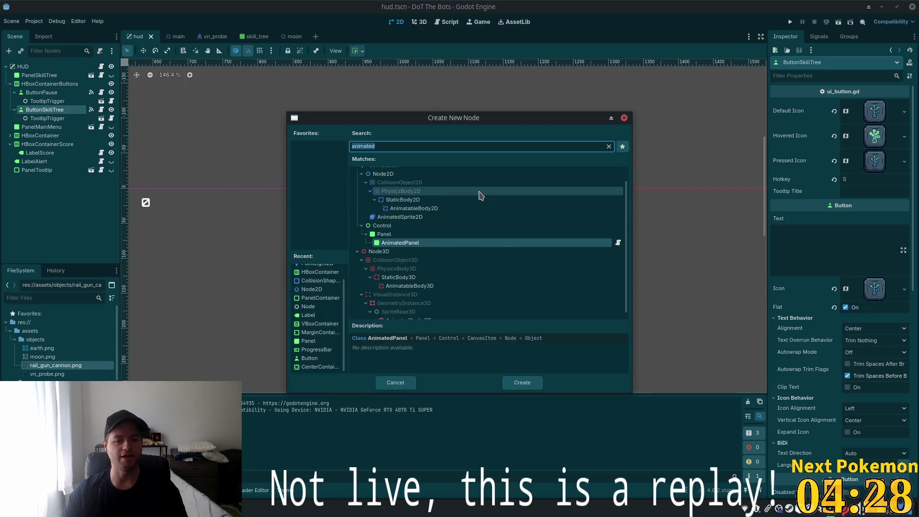
text(label)
key(Return)
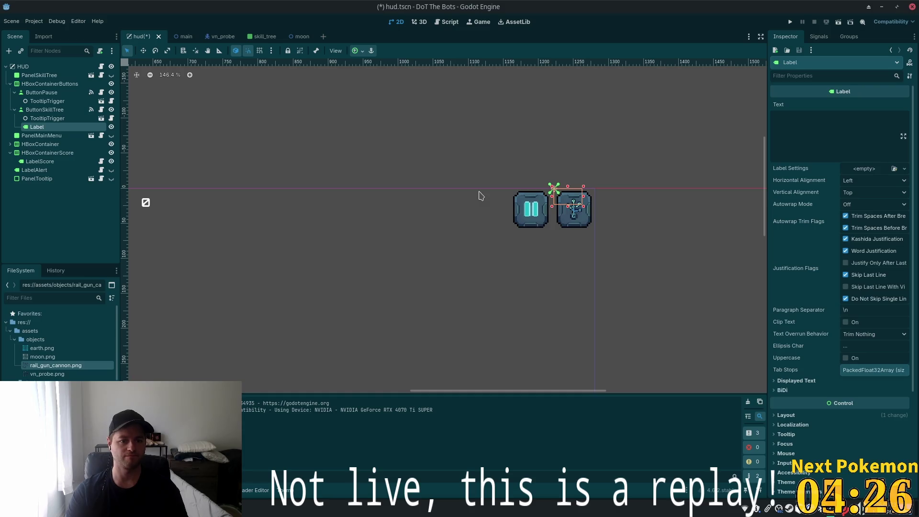
click(834, 148)
text(⬆)
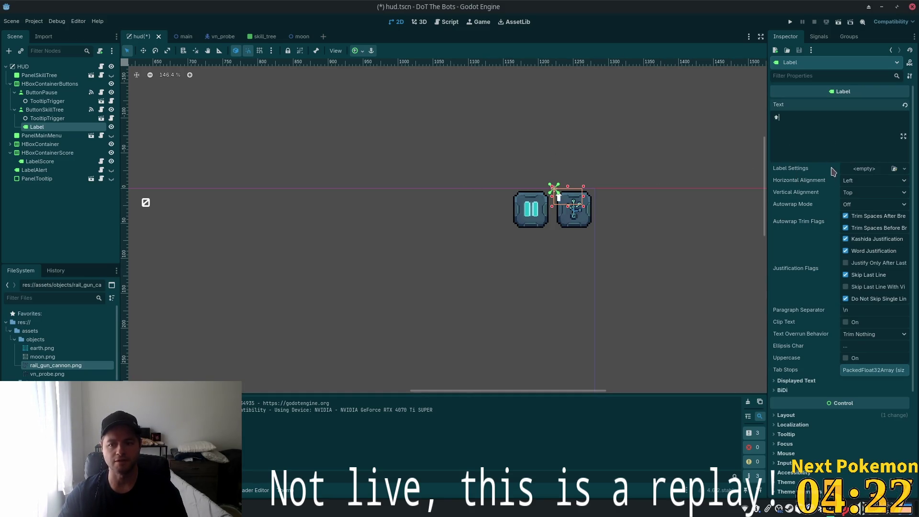
Step: Resize the label box along the button's top and set Horizontal Alignment to Right
scroll(567, 193, up, 5)
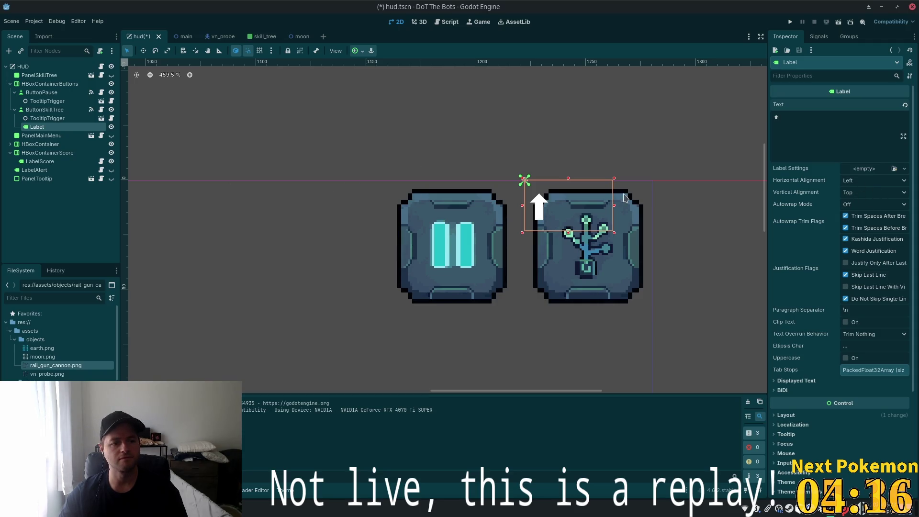
drag(615, 209, 637, 208)
click(866, 180)
click(882, 211)
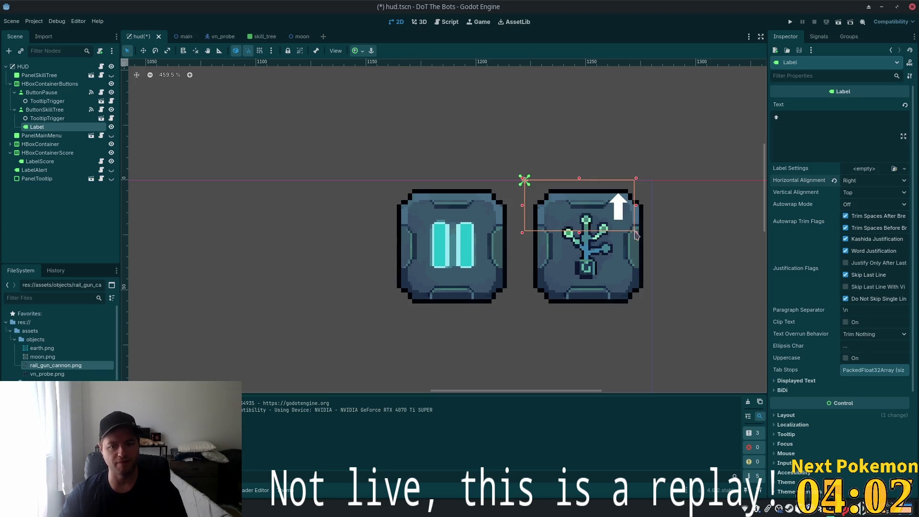
drag(522, 210, 537, 207)
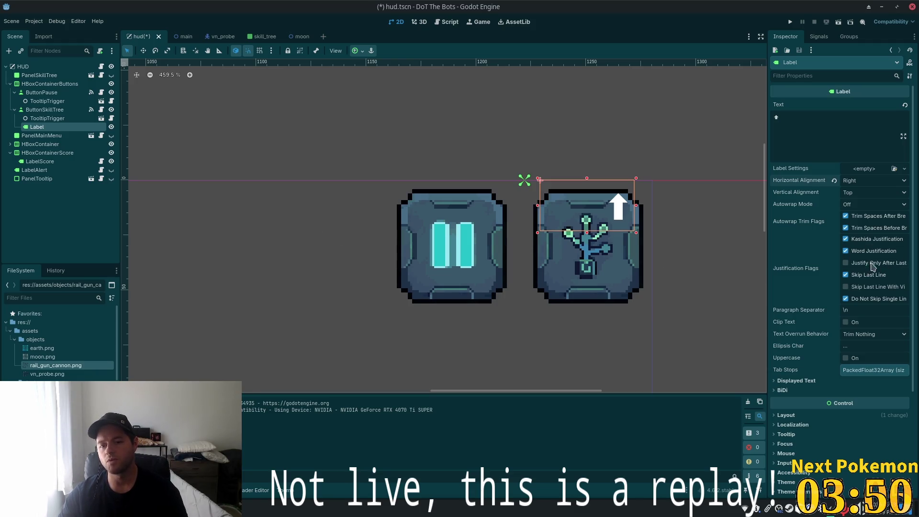
scroll(869, 268, down, 4)
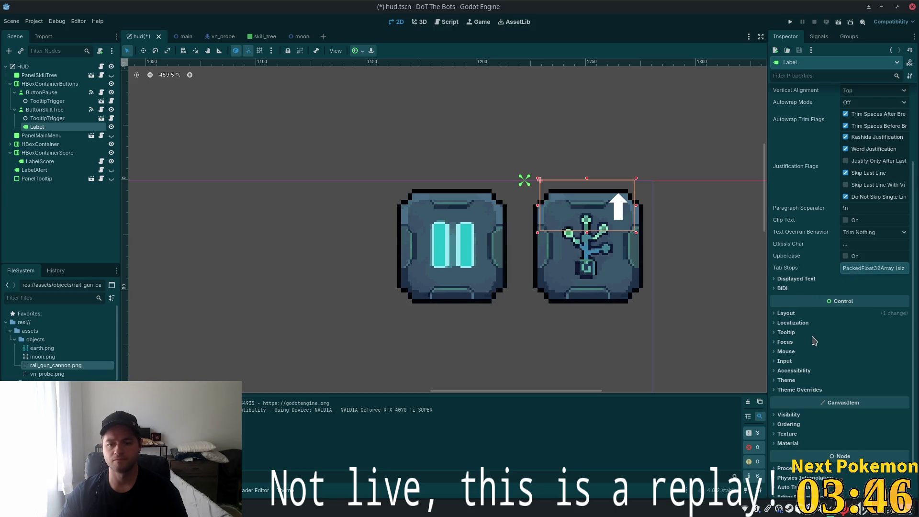
scroll(807, 392, down, 2)
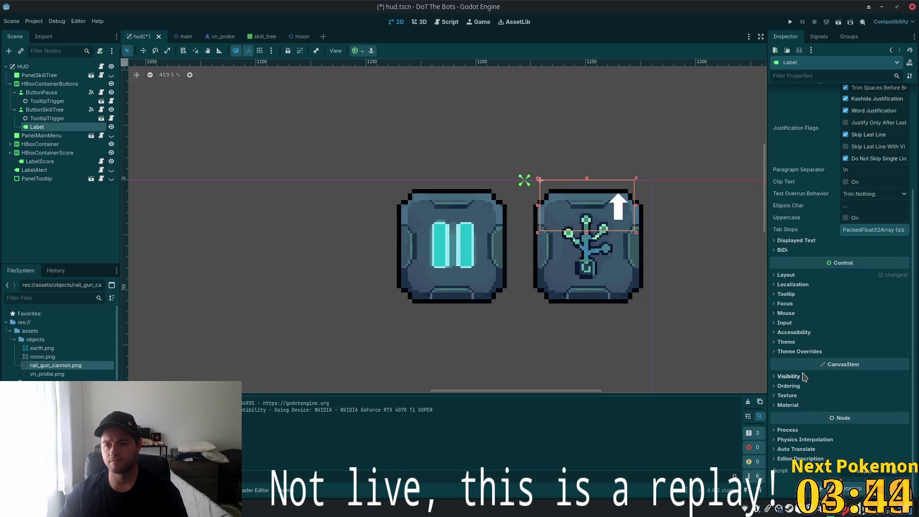
scroll(842, 331, up, 5)
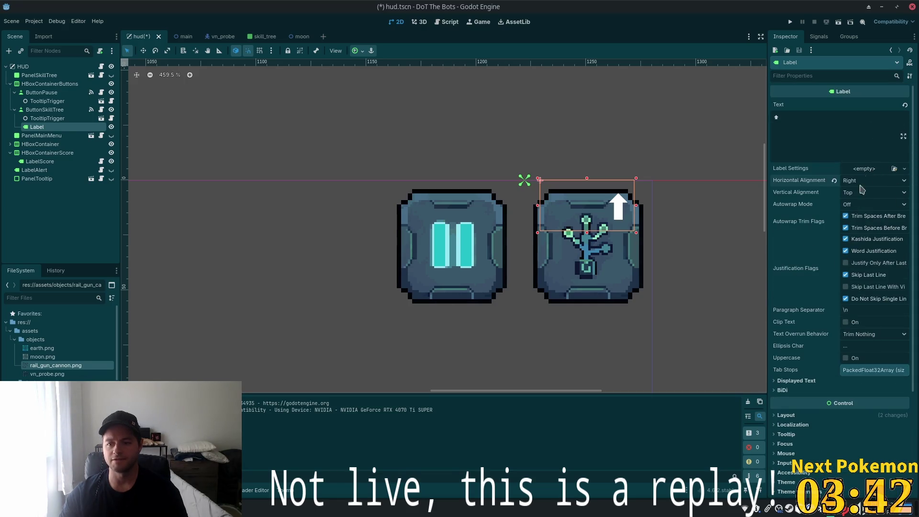
scroll(808, 365, down, 3)
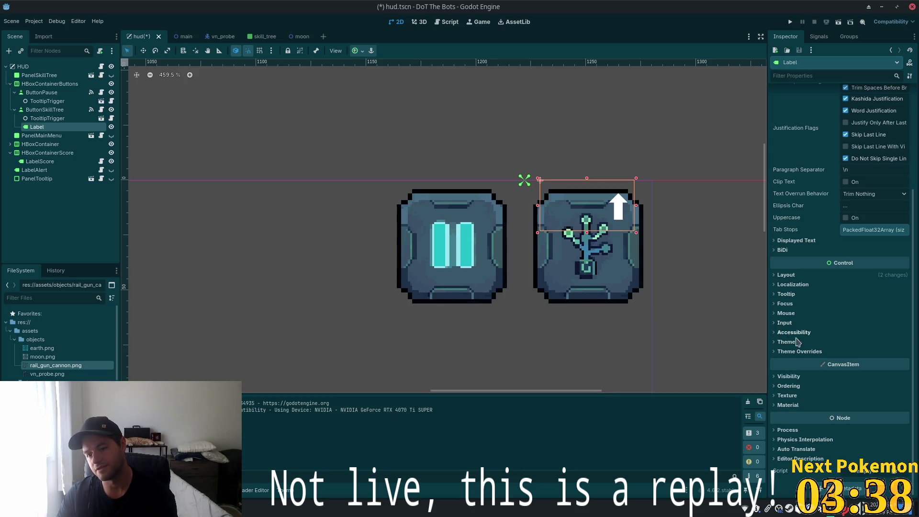
Step: Apply the ui.tres theme to the arrow label via Quick Load
click(785, 342)
click(882, 356)
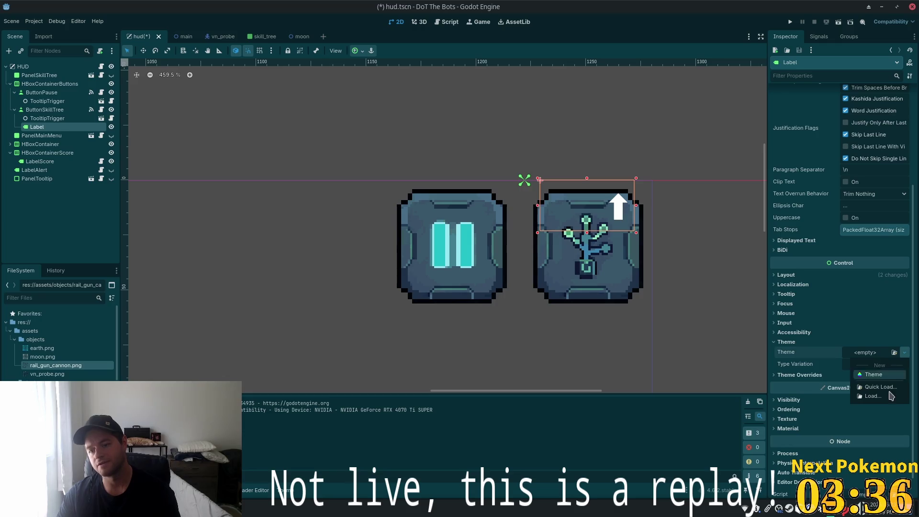
click(873, 386)
double_click(353, 170)
click(353, 171)
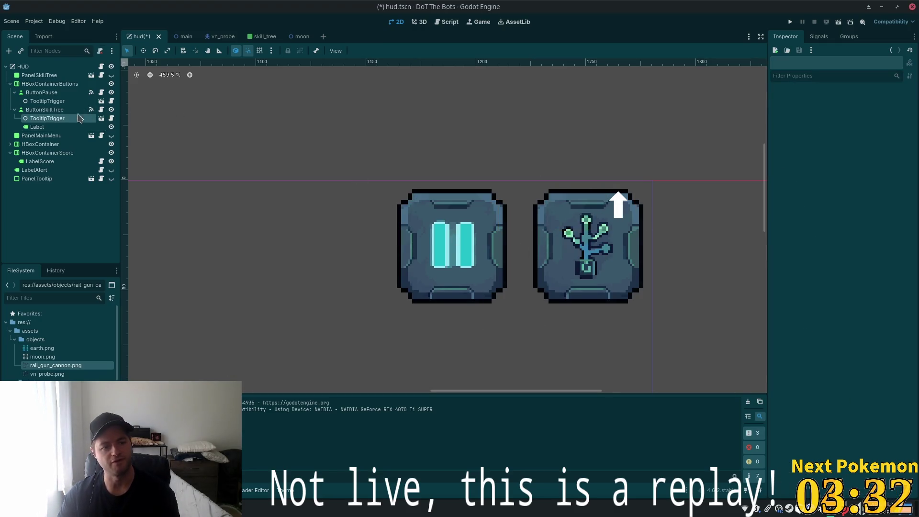
click(57, 127)
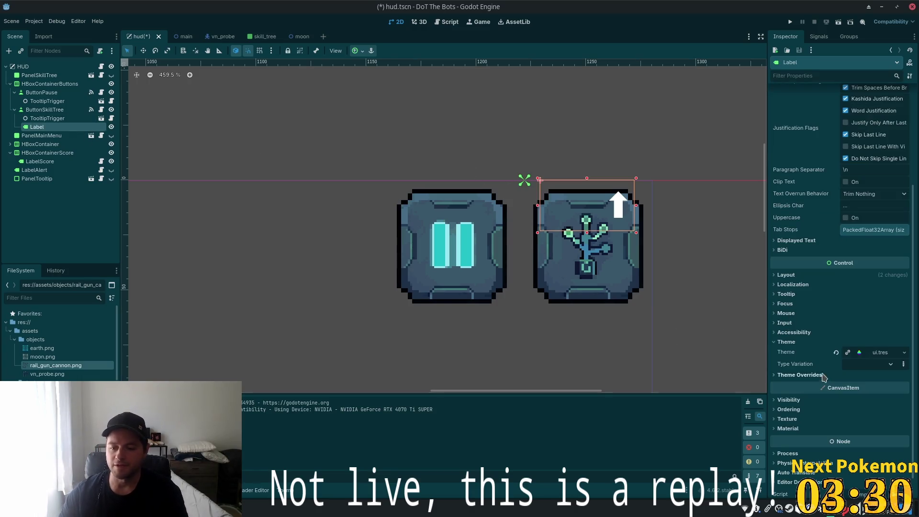
Step: Override the label's Font Color with a mint green eyedropped from the skill-tree icon
scroll(785, 374, down, 1)
click(787, 352)
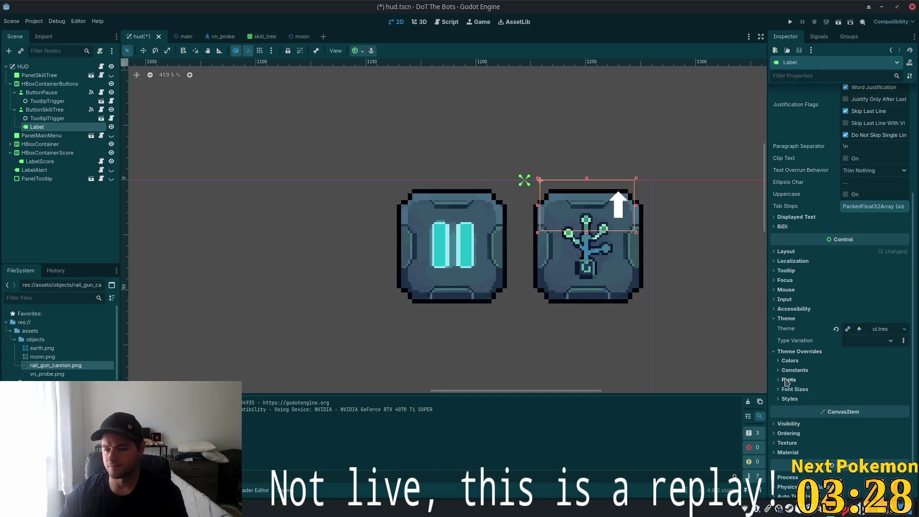
click(789, 361)
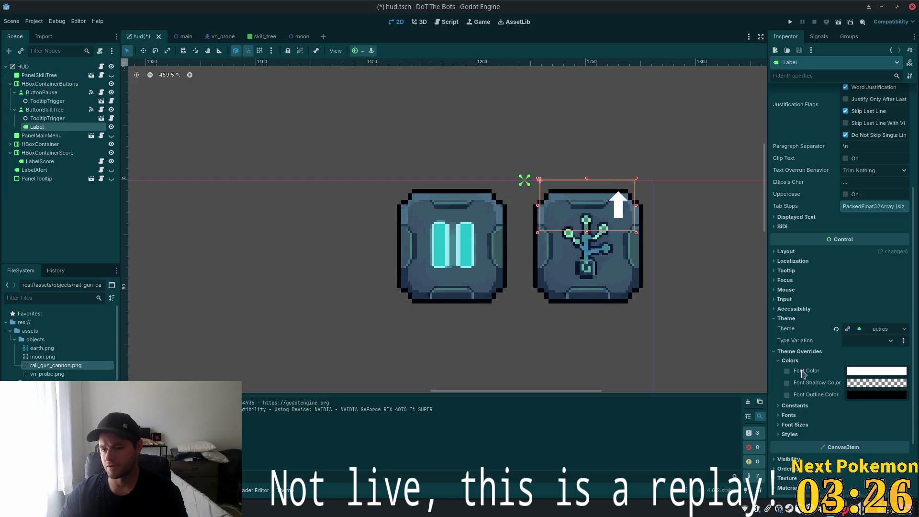
click(862, 376)
click(810, 233)
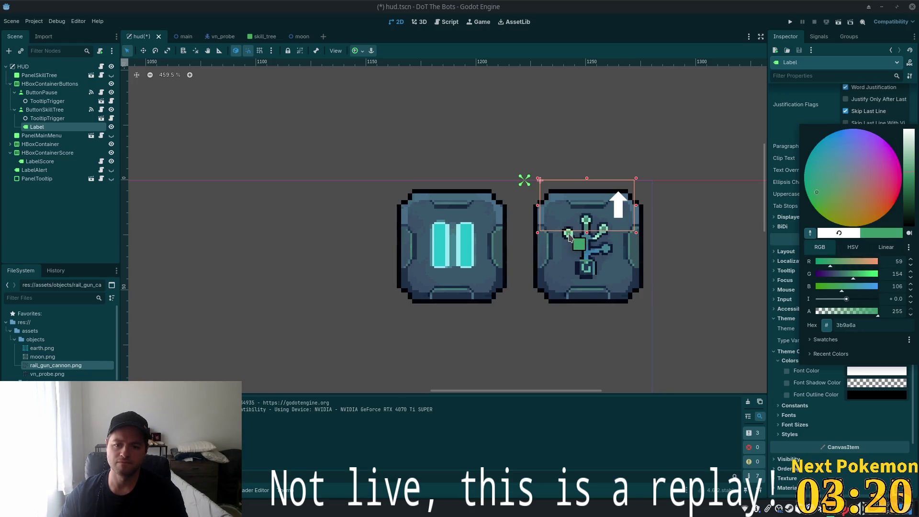
click(568, 236)
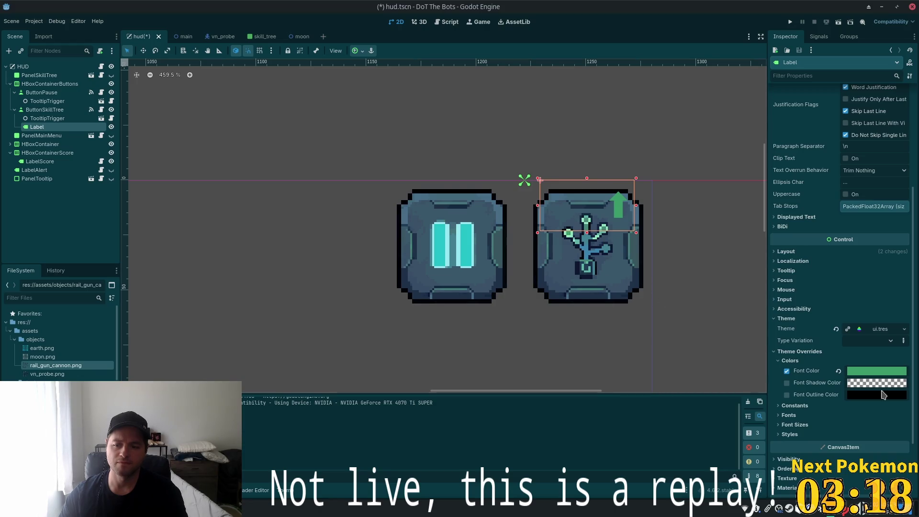
click(848, 372)
click(809, 232)
click(589, 242)
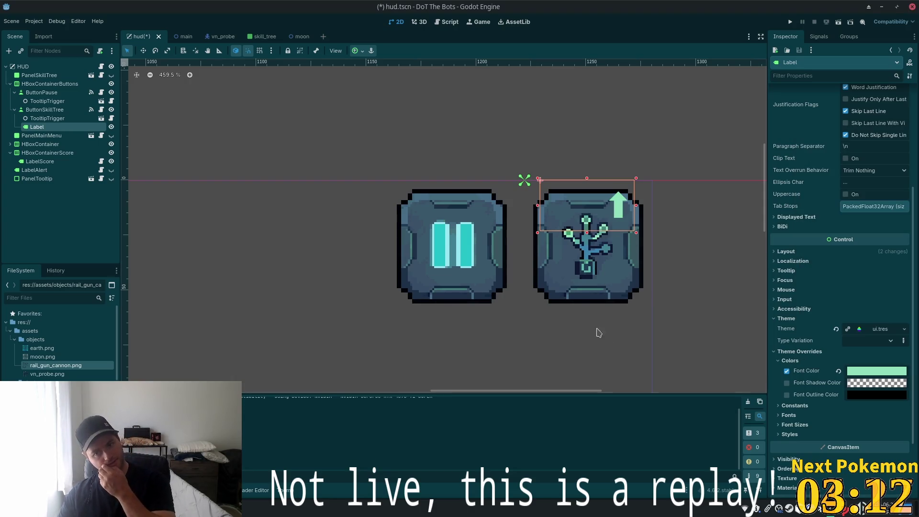
scroll(596, 332, down, 6)
scroll(570, 324, up, 3)
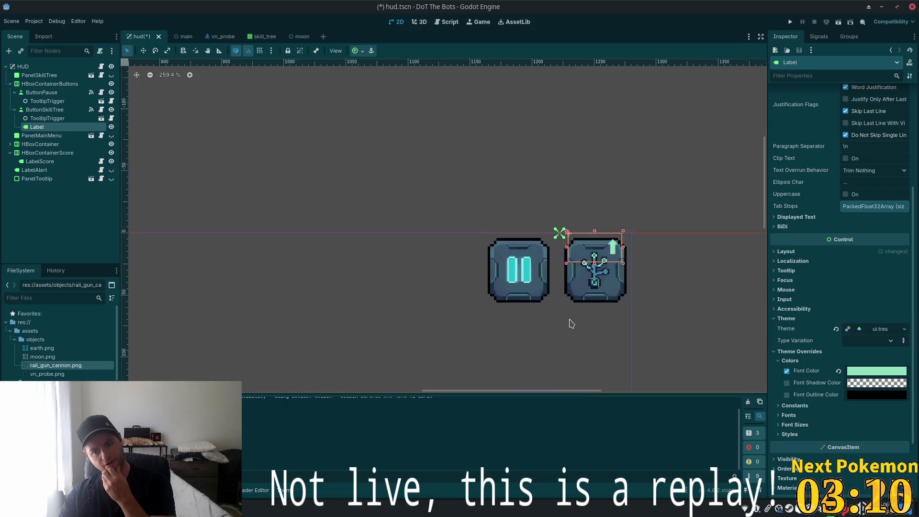
scroll(572, 320, up, 3)
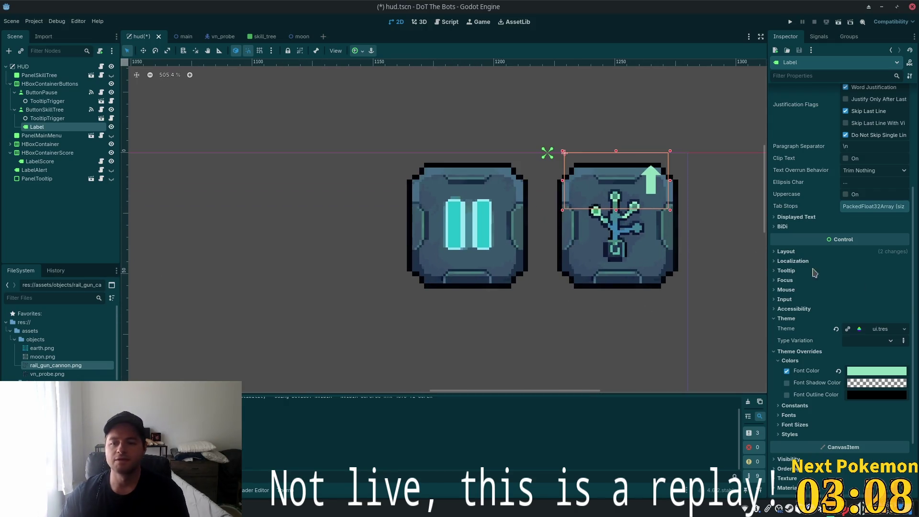
scroll(838, 303, up, 4)
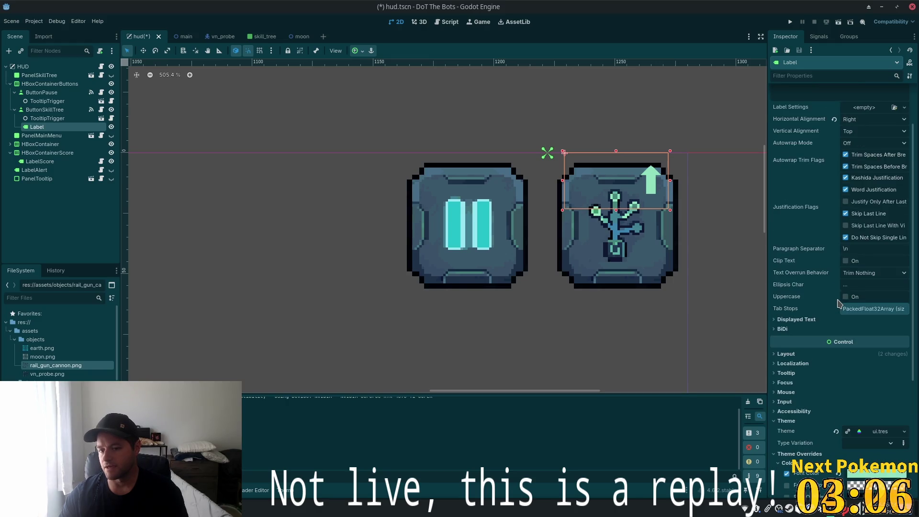
scroll(814, 306, down, 7)
scroll(812, 312, up, 2)
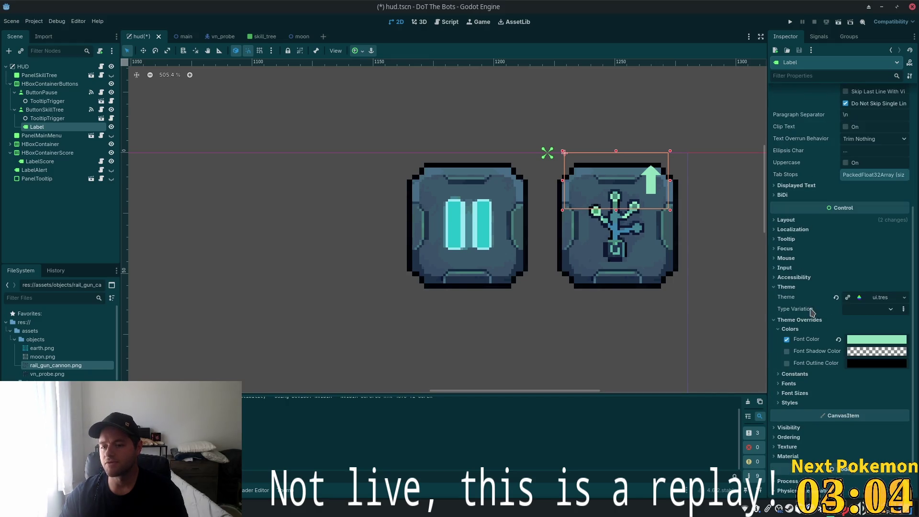
click(788, 383)
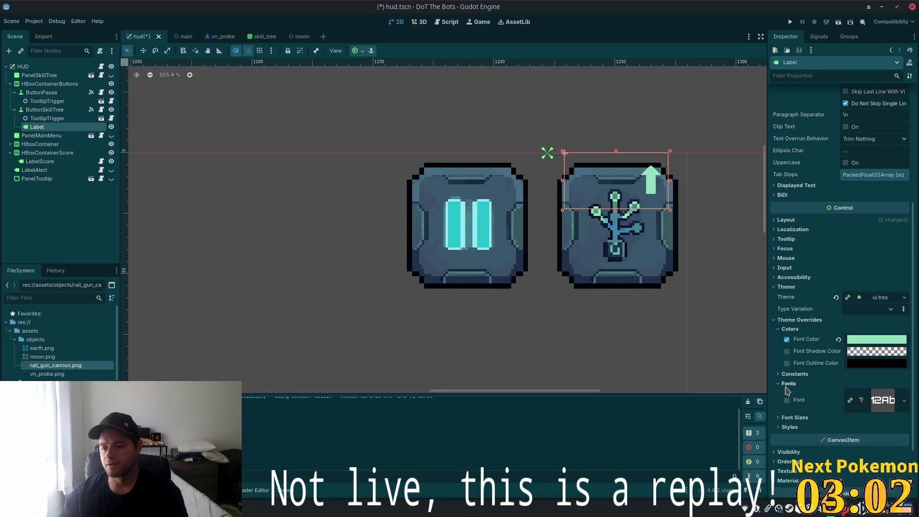
scroll(793, 420, up, 8)
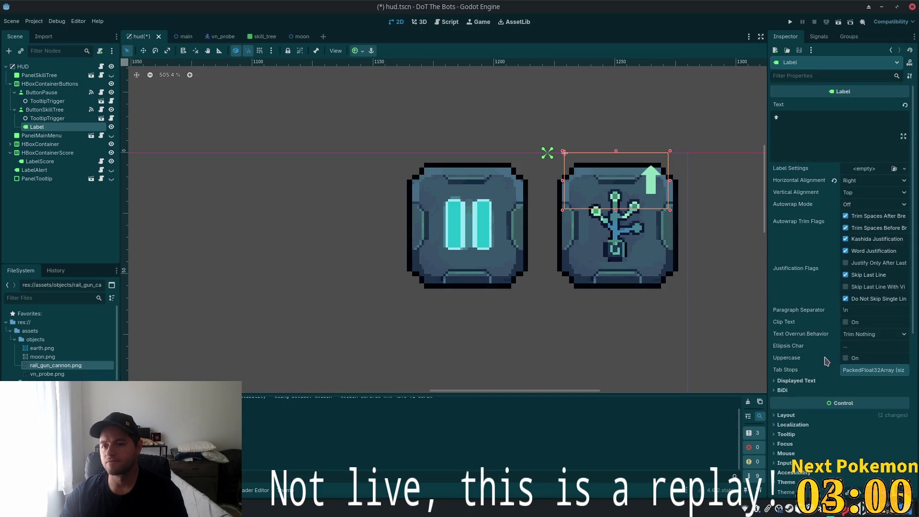
Step: Create new LabelSettings for the arrow label and load Orbitron-ExtraBold.ttf as its font
click(864, 169)
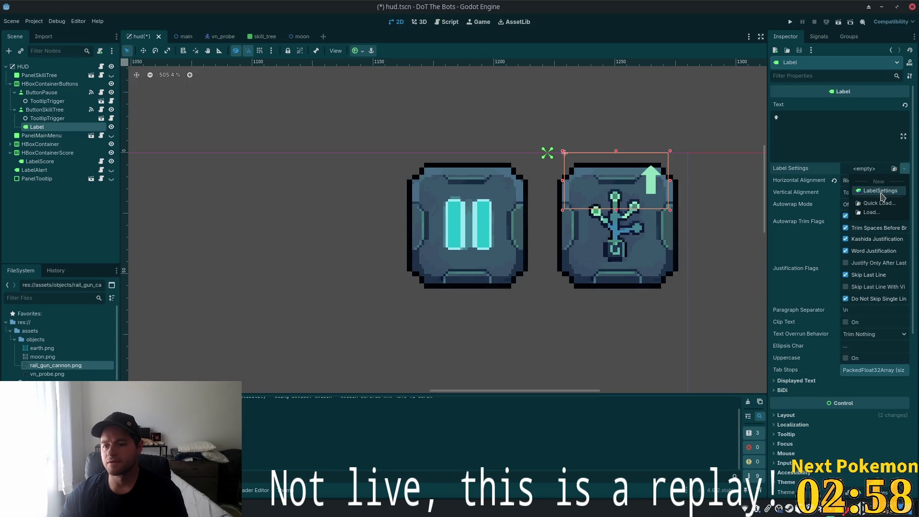
click(882, 193)
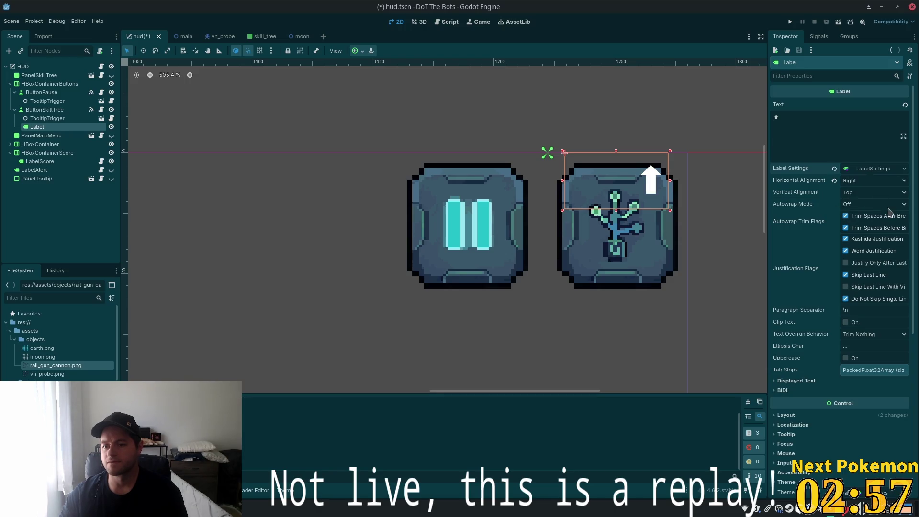
click(859, 171)
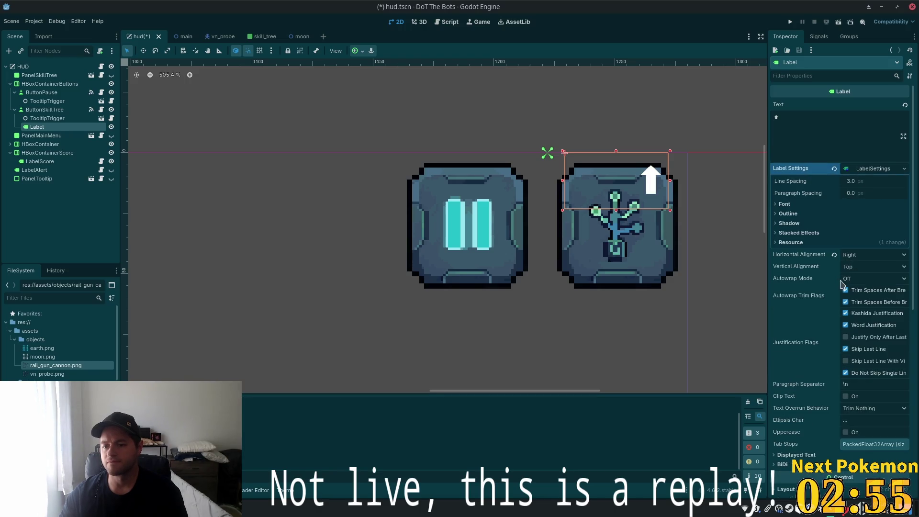
click(776, 205)
click(883, 216)
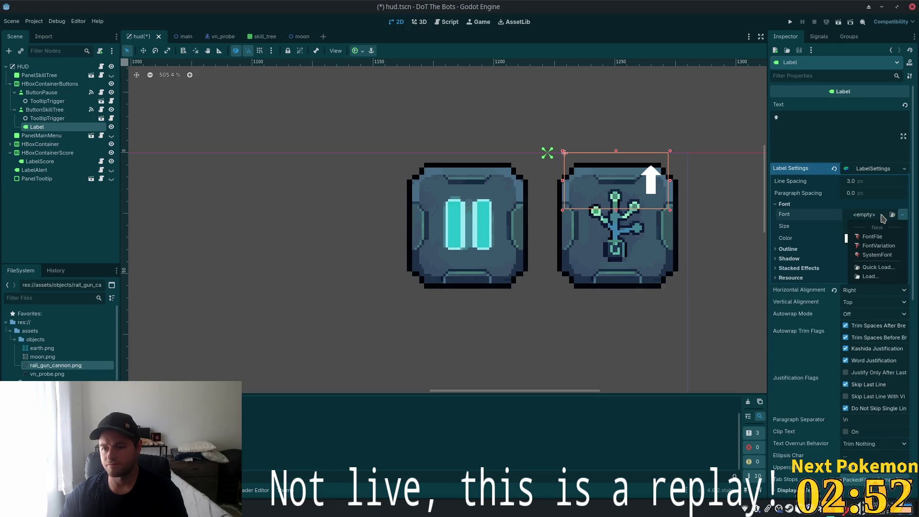
click(878, 267)
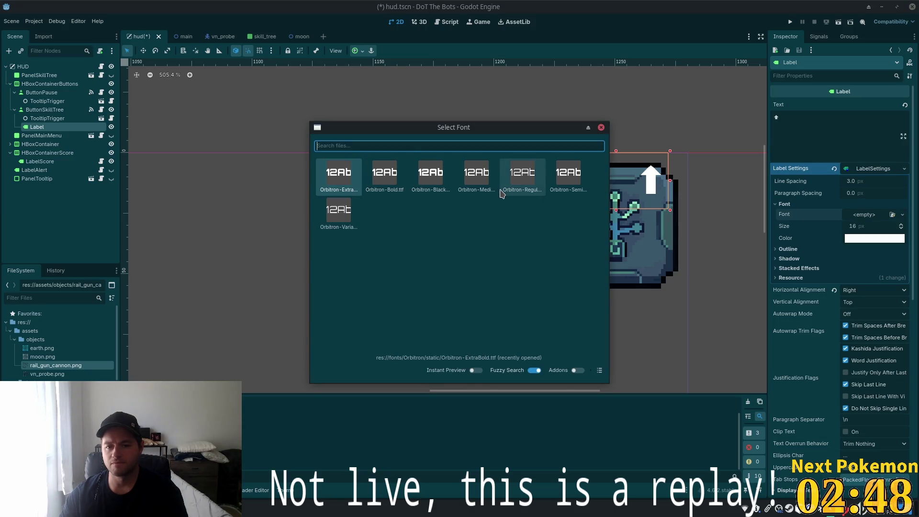
click(342, 184)
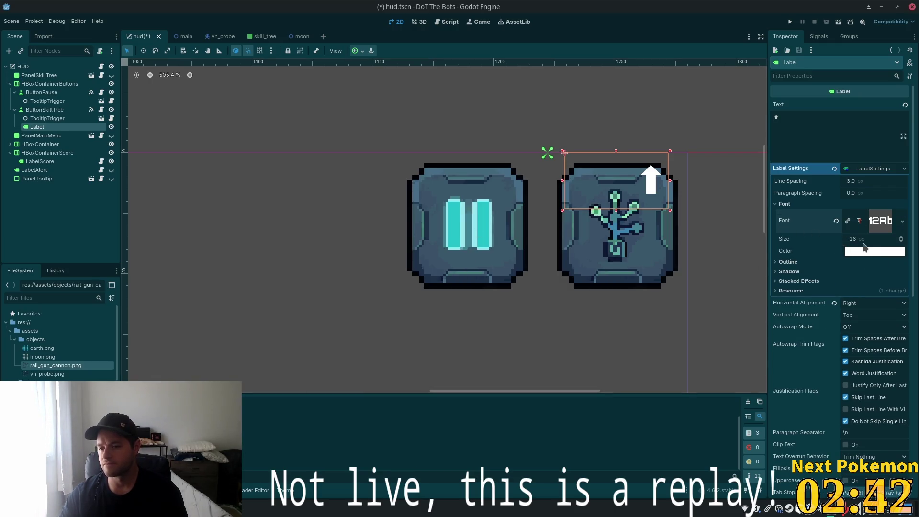
click(894, 253)
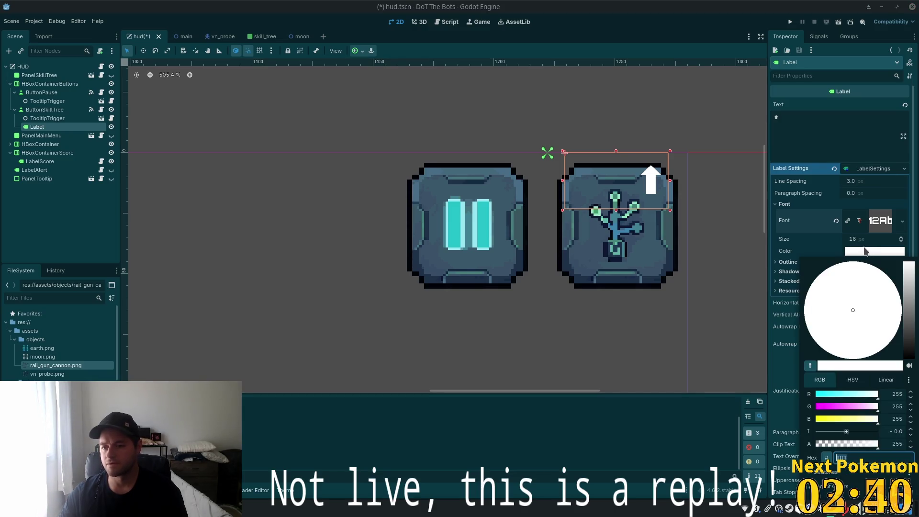
Step: Eyedrop the icon's light green 8edfbc as the LabelSettings font colour
click(809, 367)
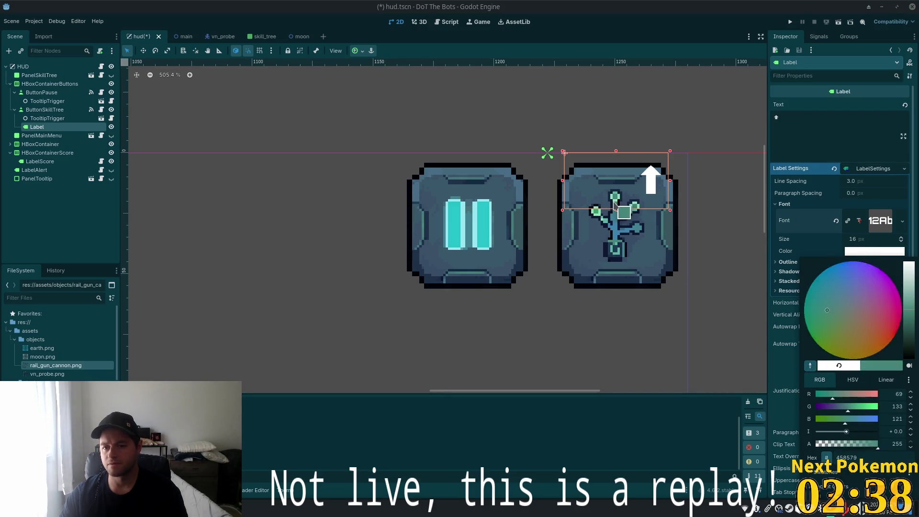
click(613, 202)
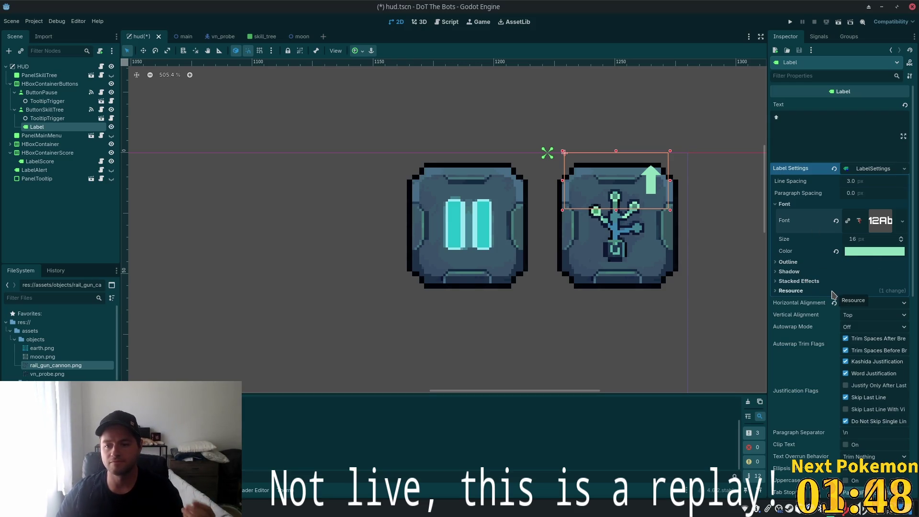
click(802, 263)
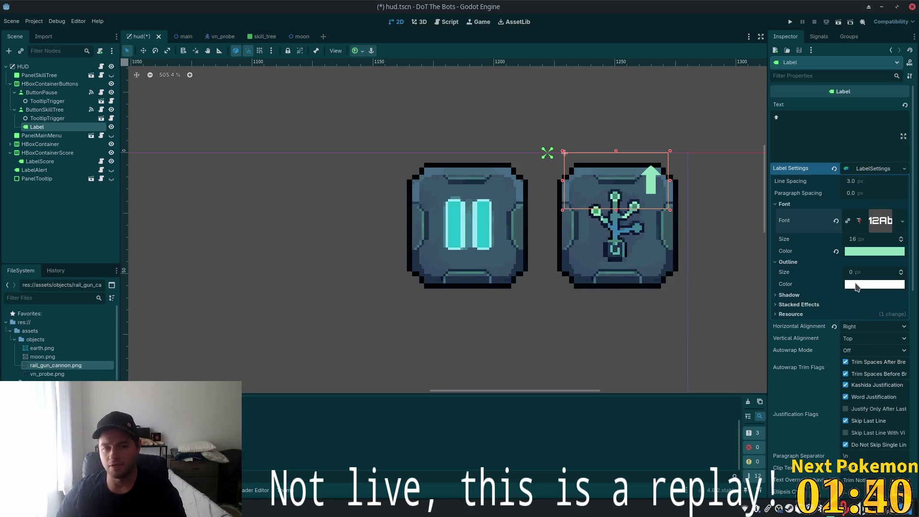
Step: Set the label outline colour to black
click(856, 286)
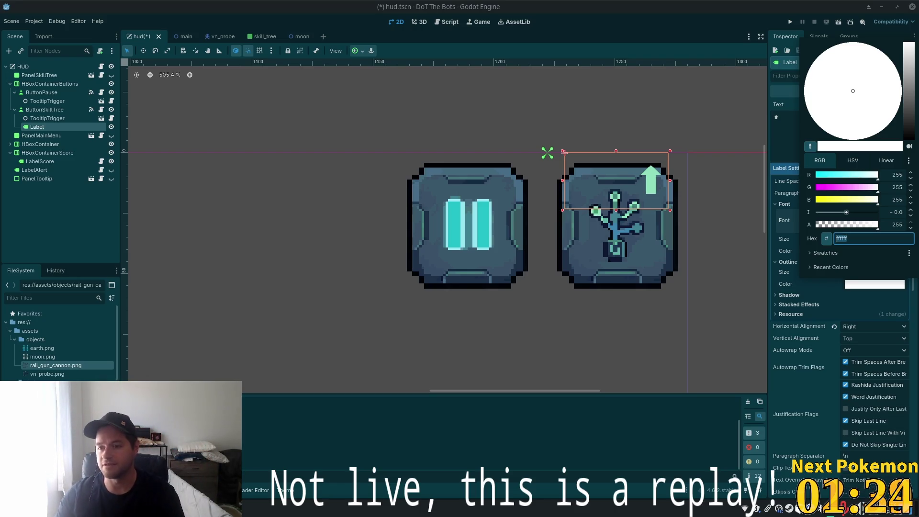
click(857, 272)
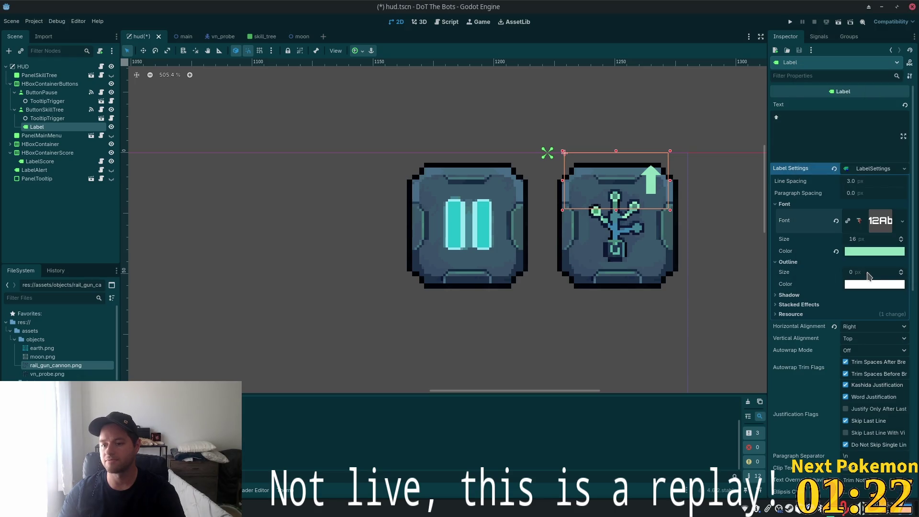
click(875, 272)
key(Tab)
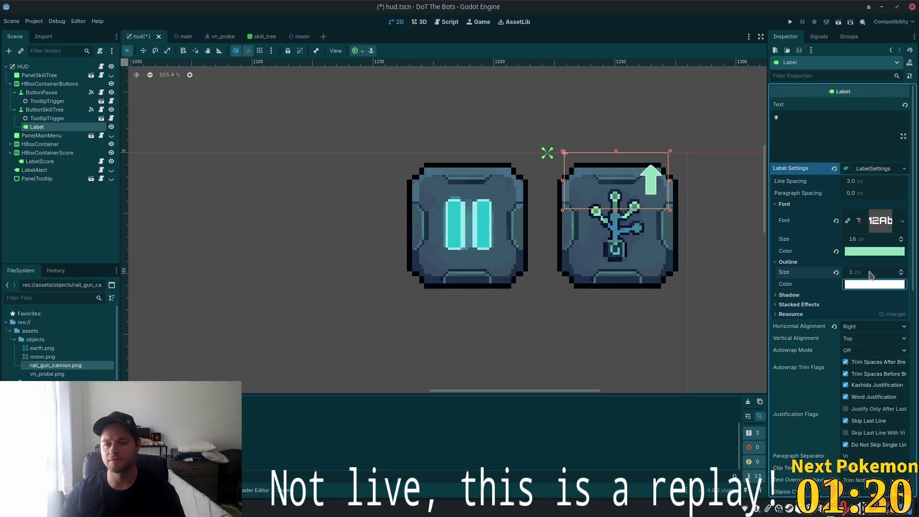
scroll(861, 270, up, 1)
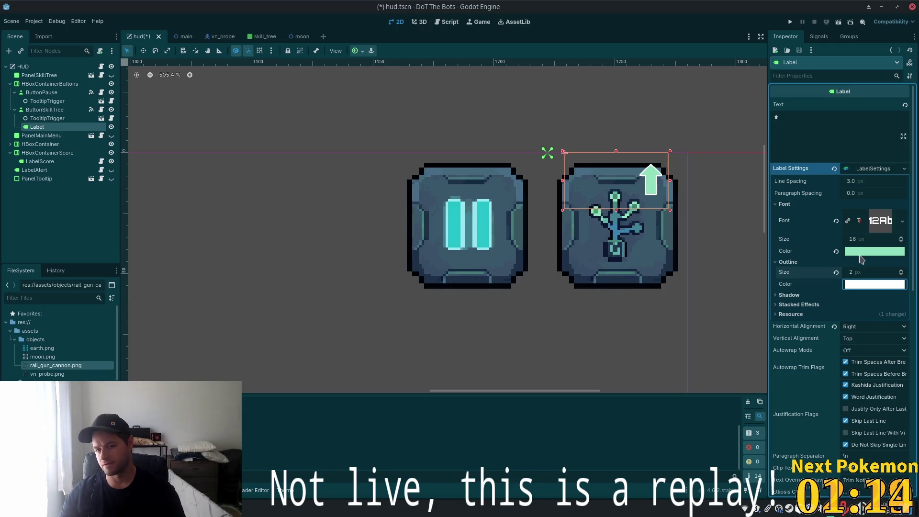
click(871, 285)
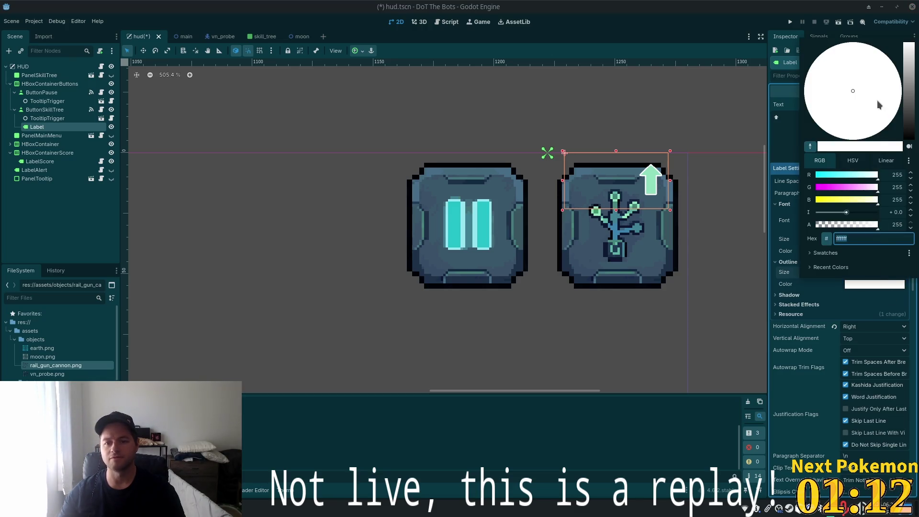
drag(908, 91, 908, 142)
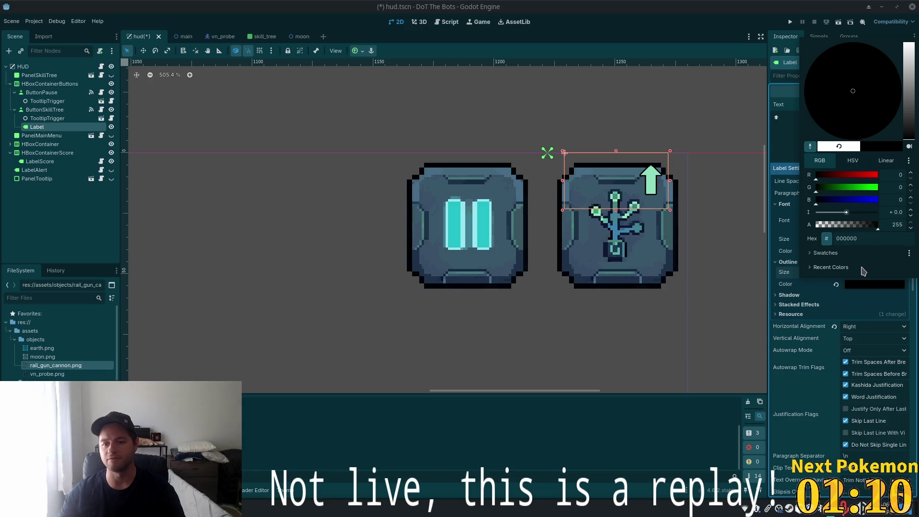
click(822, 310)
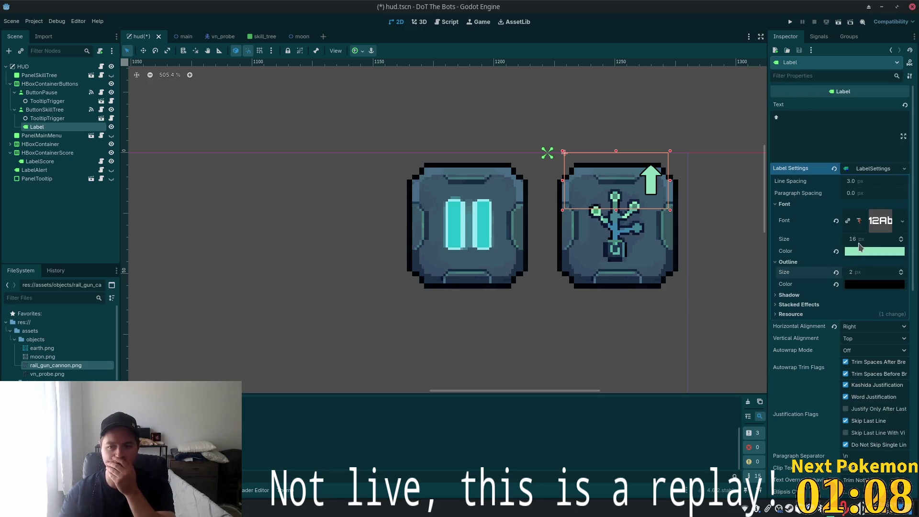
Step: Set the outline size to 3 px after briefly trying 4 px
click(861, 272)
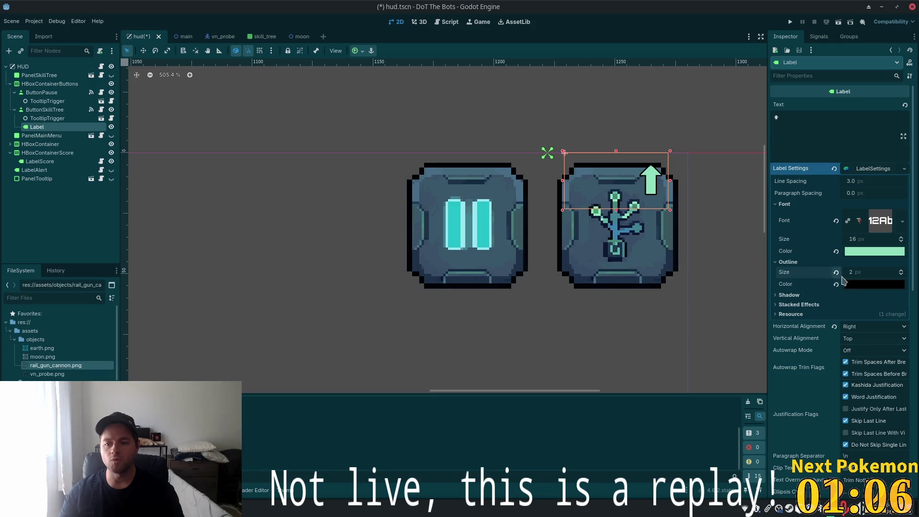
click(901, 270)
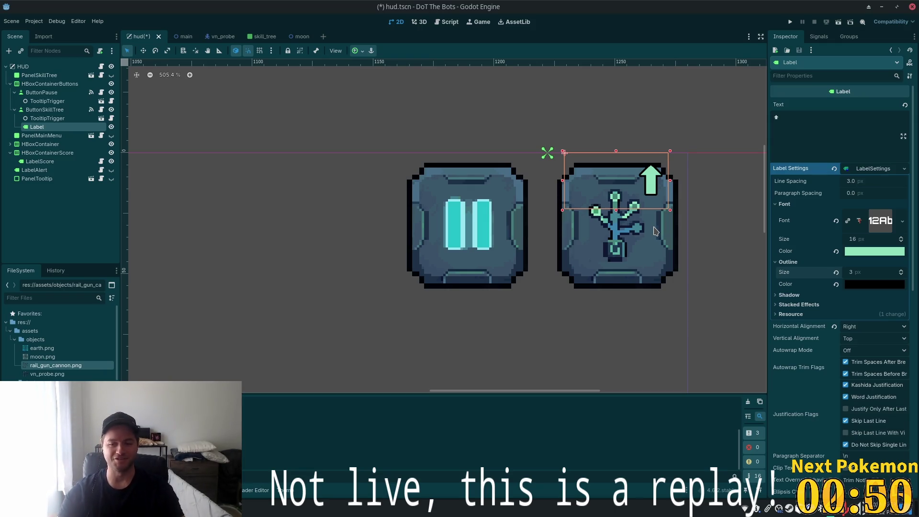
click(902, 271)
click(901, 275)
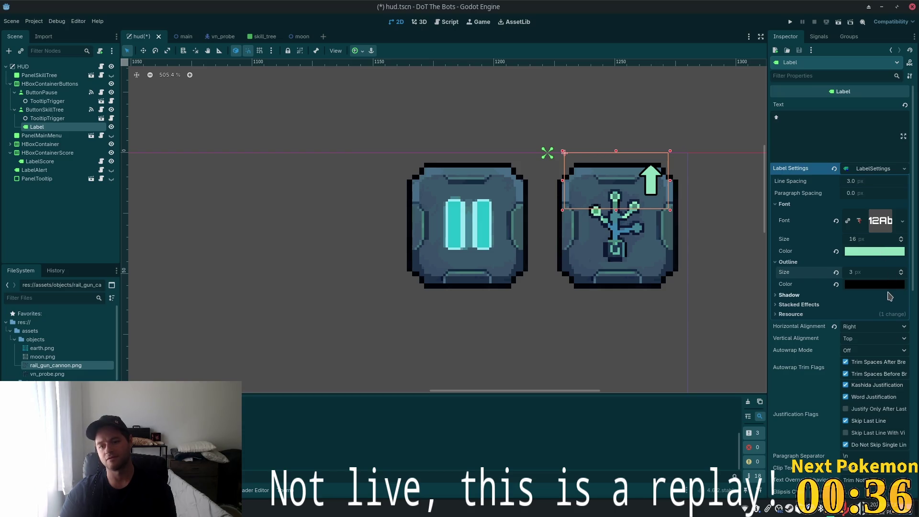
scroll(804, 238, down, 1)
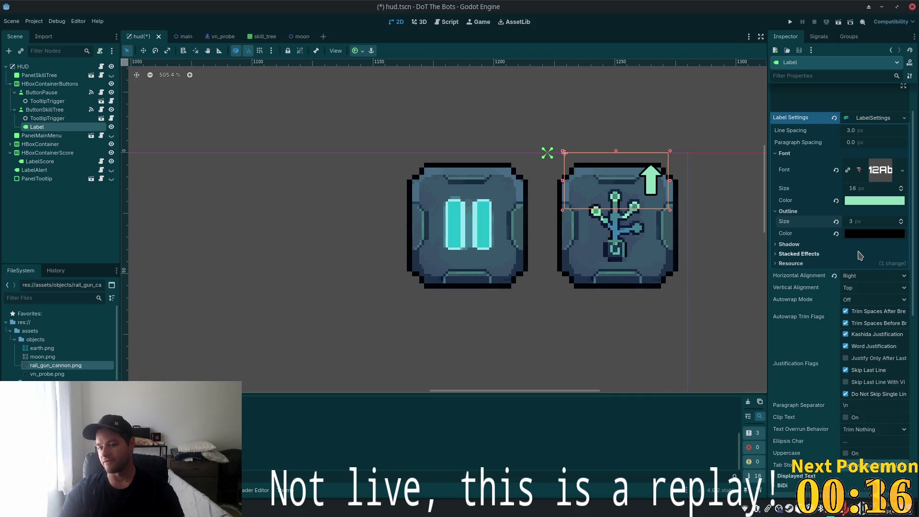
Step: Expand the label's Shadow settings and set the shadow size to 4
click(804, 245)
click(873, 254)
text(2)
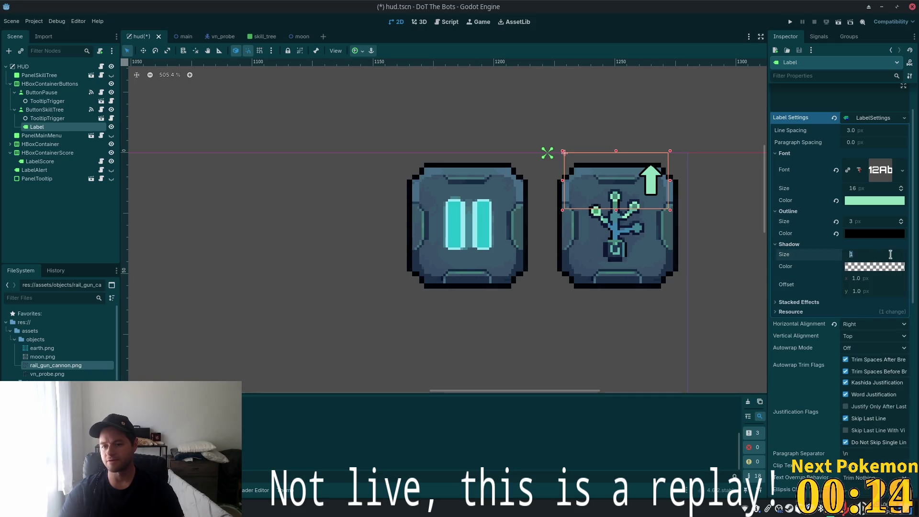
key(BackSpace)
text(4)
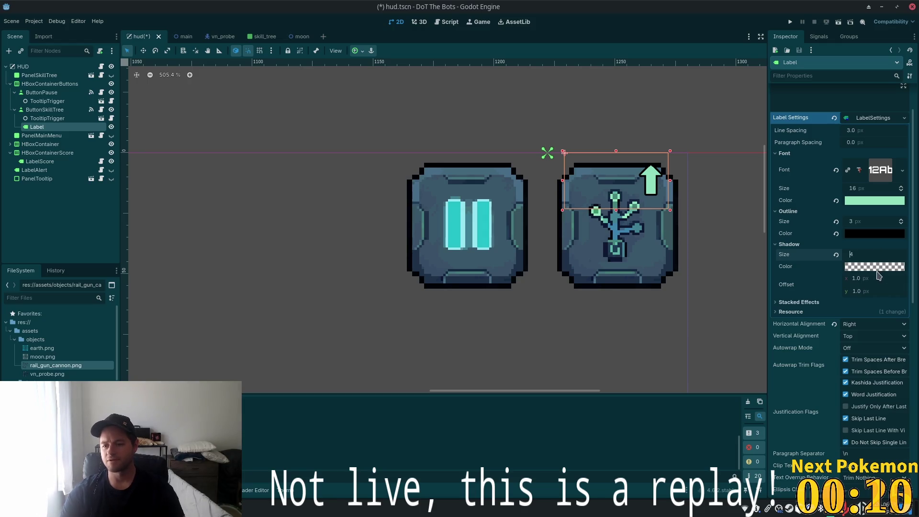
Step: Pick a fully opaque green shadow colour
click(878, 267)
click(900, 80)
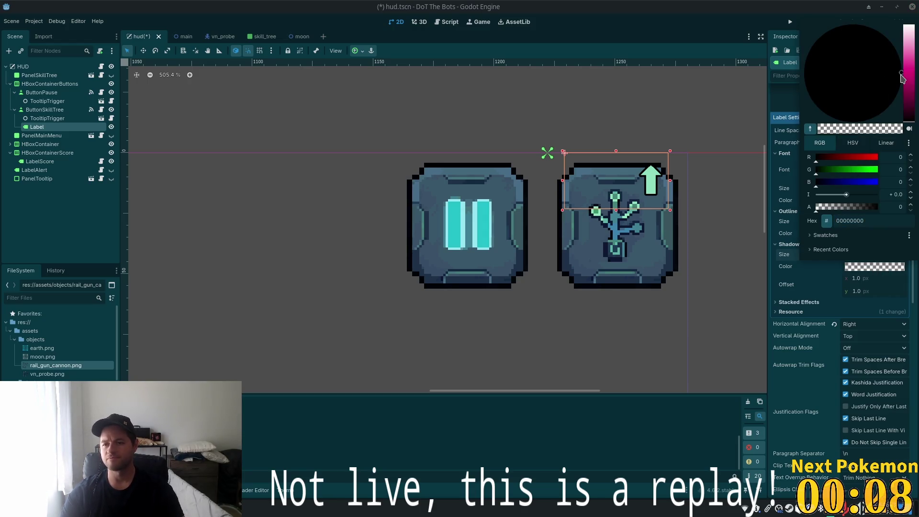
click(909, 88)
drag(909, 92, 914, 71)
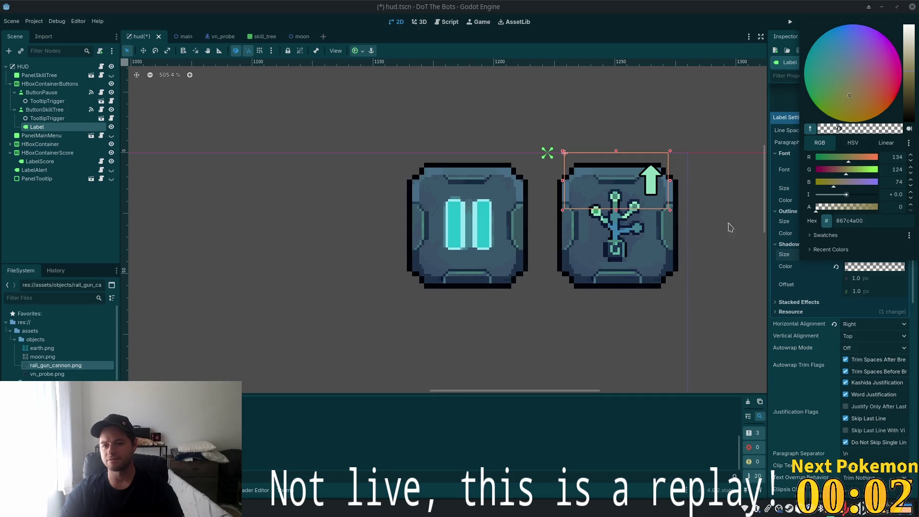
click(861, 220)
key(BackSpace)
key(BackSpace)
key(Return)
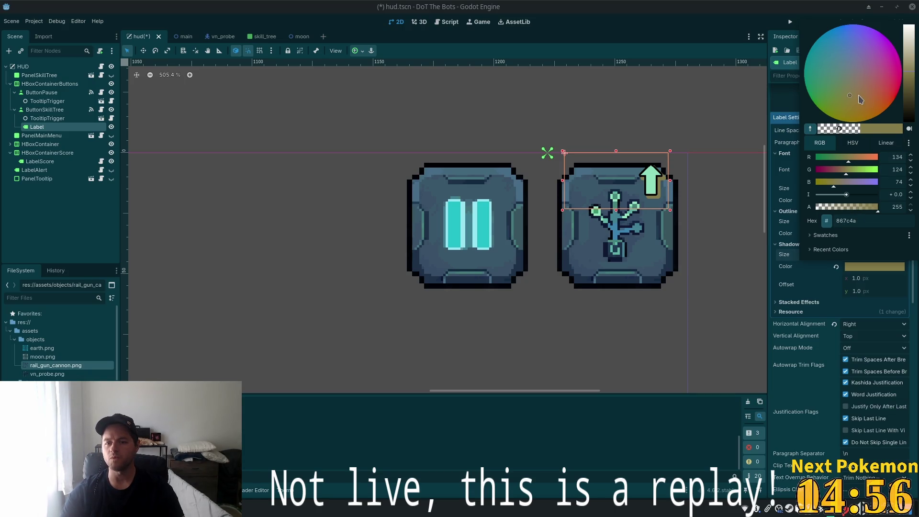
mouse_move(849, 100)
mouse_down()
mouse_move(831, 101)
mouse_move(820, 84)
mouse_up()
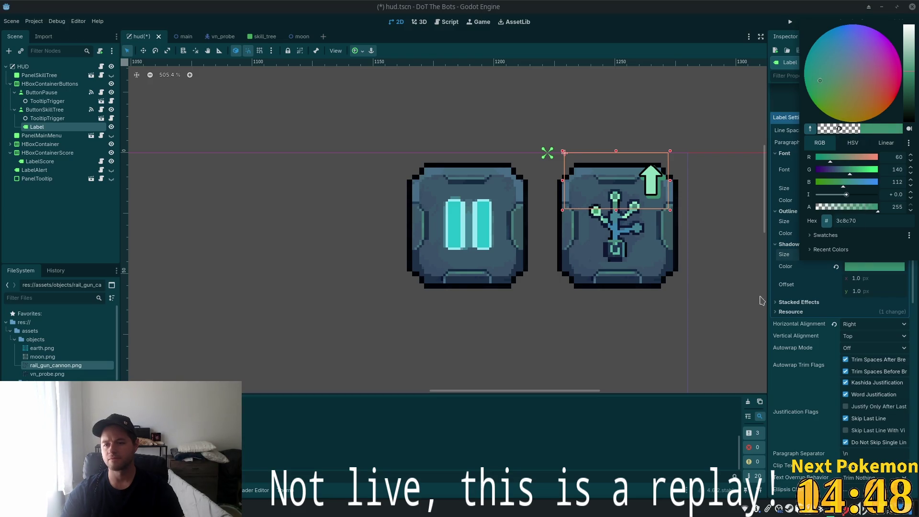
click(796, 280)
Step: Reduce the shadow size and darken the shadow colour to a deep green
click(861, 222)
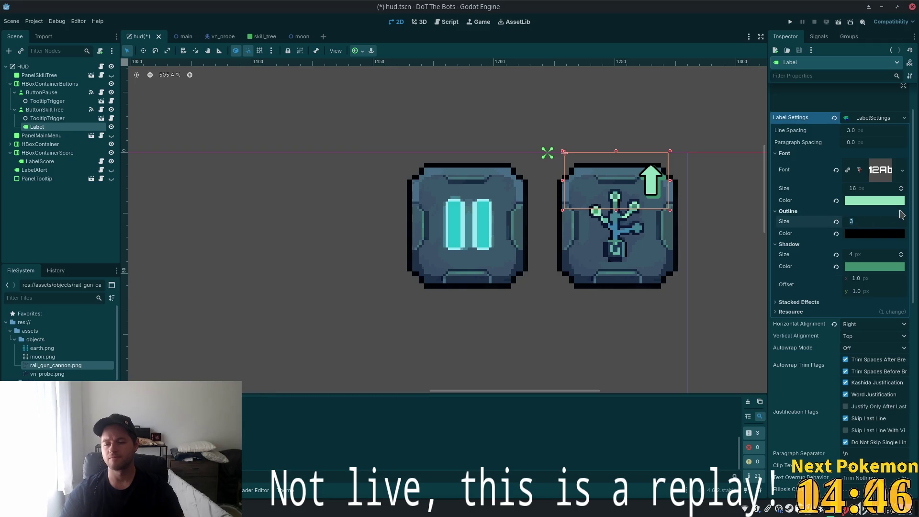
key(Tab)
text(2)
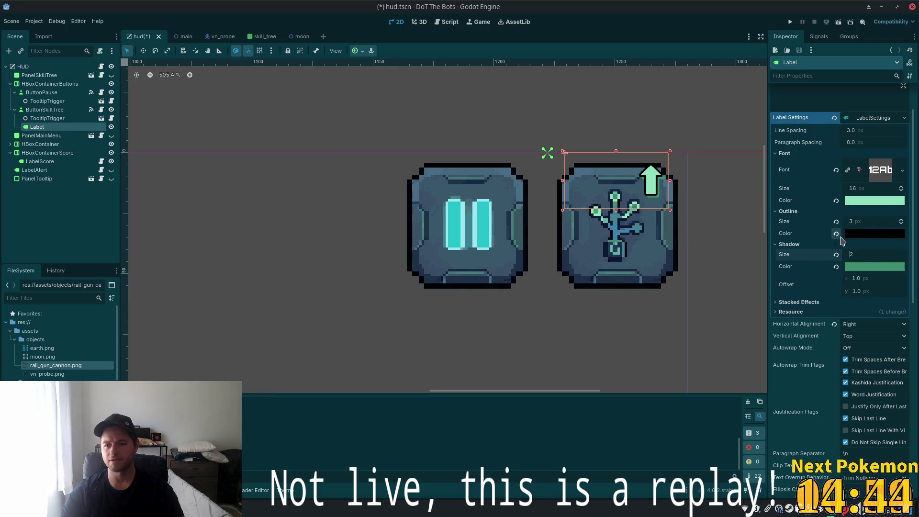
click(863, 267)
mouse_move(912, 98)
mouse_down()
mouse_move(912, 107)
mouse_move(912, 90)
mouse_move(913, 101)
mouse_up()
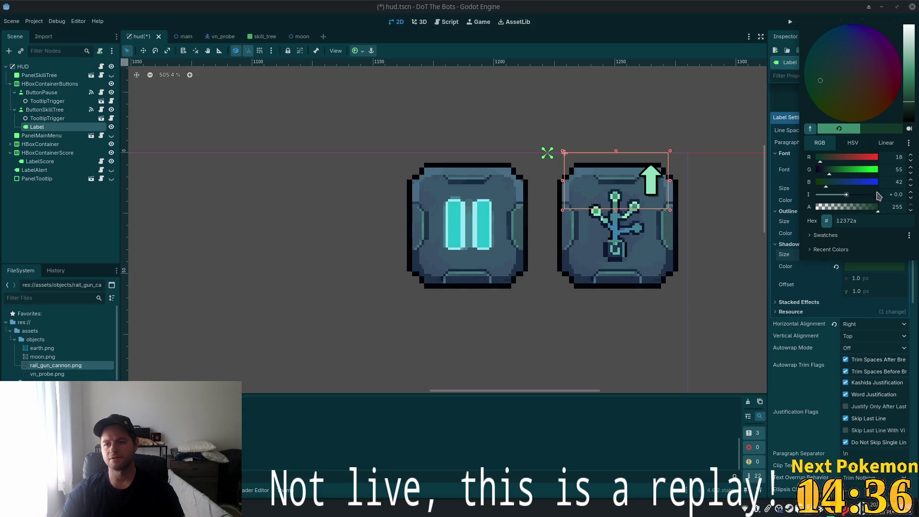
click(814, 285)
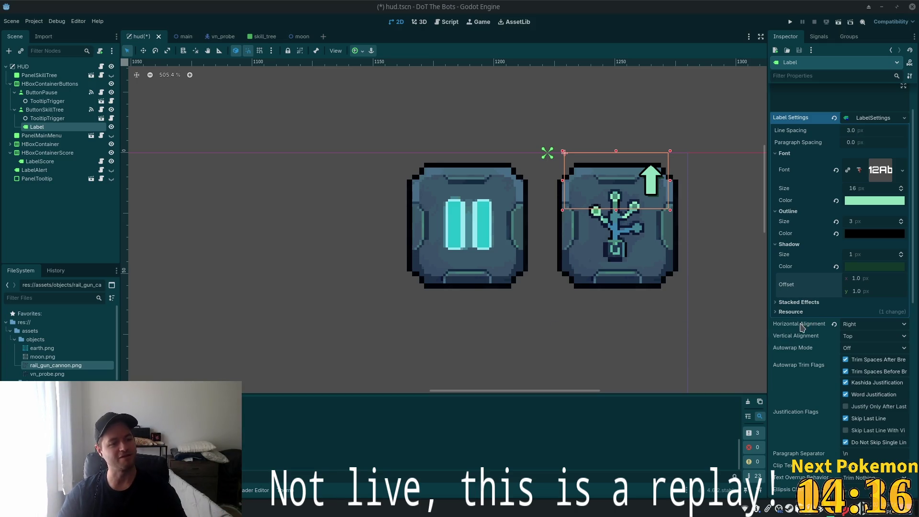
mouse_move(801, 326)
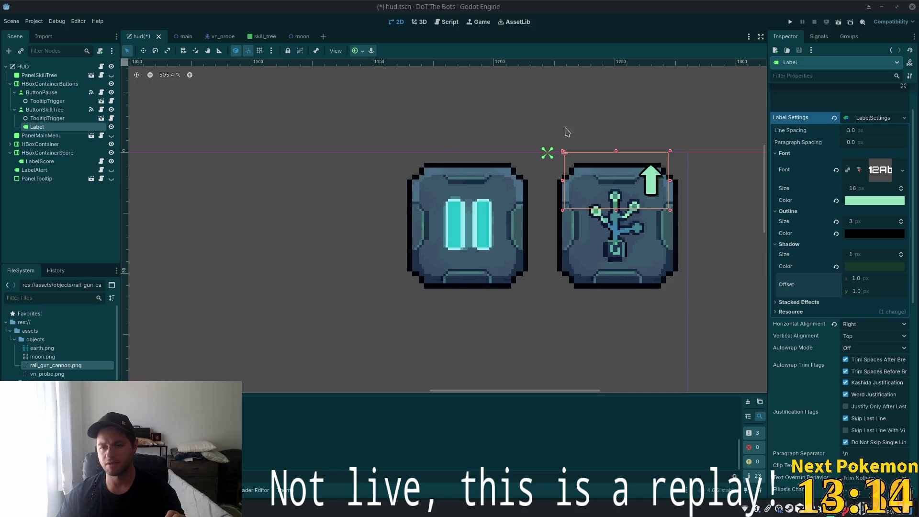
Step: Rename the up-arrow Label under ButtonSkillTree in the HUD scene tree to LabelUpgradeAvailable
scroll(646, 233, down, 6)
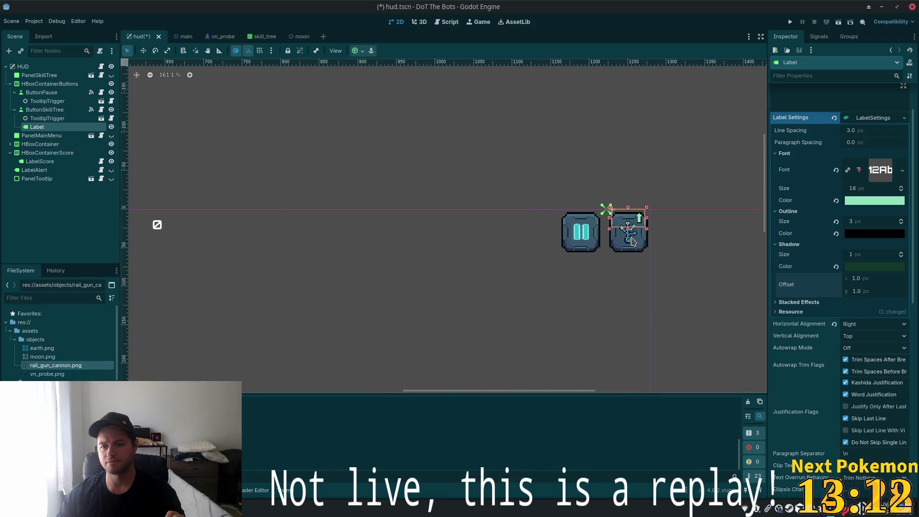
scroll(632, 242, up, 4)
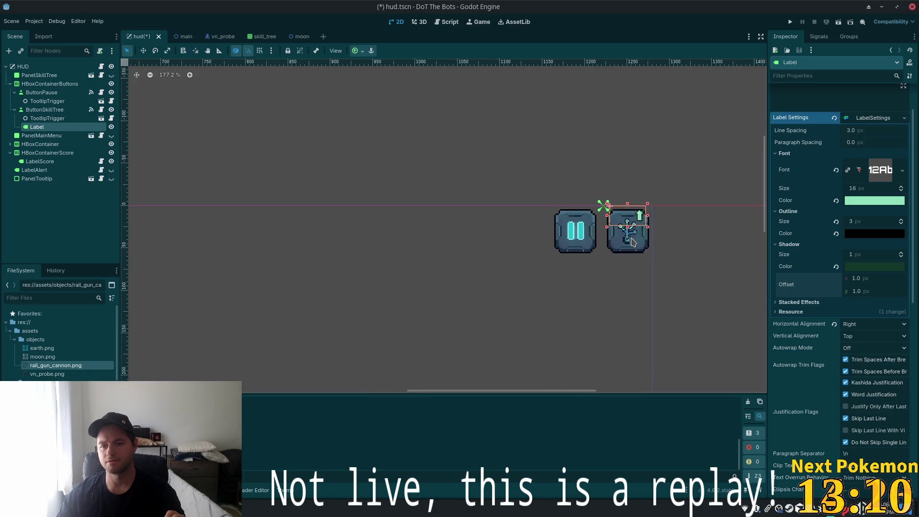
scroll(632, 242, up, 2)
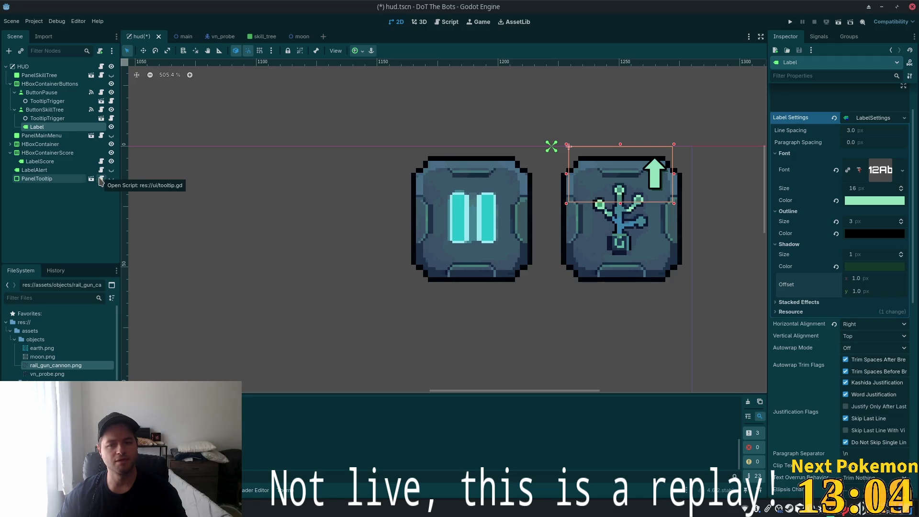
click(48, 118)
click(46, 128)
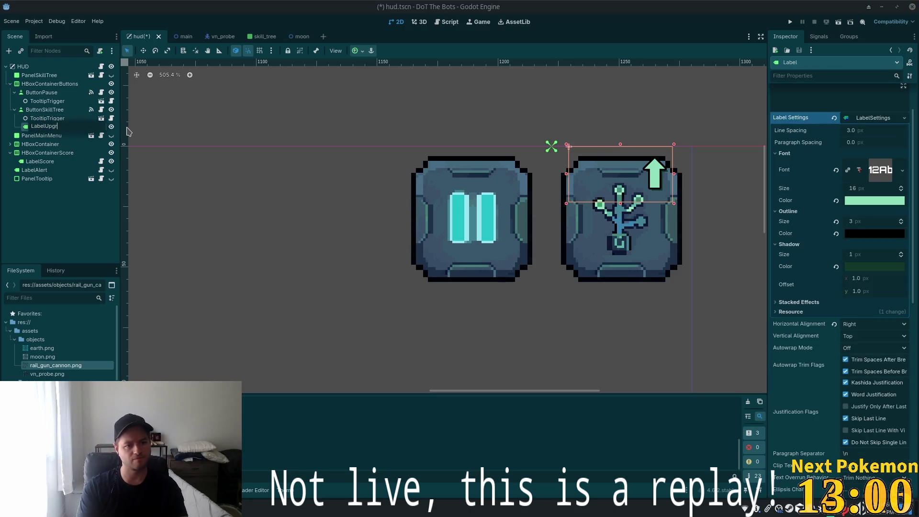
text(Va)
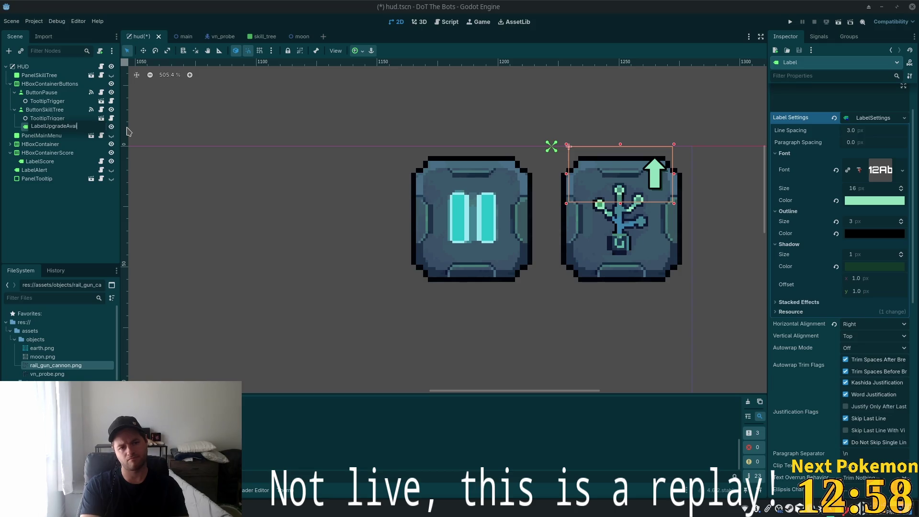
text(e)
key(Return)
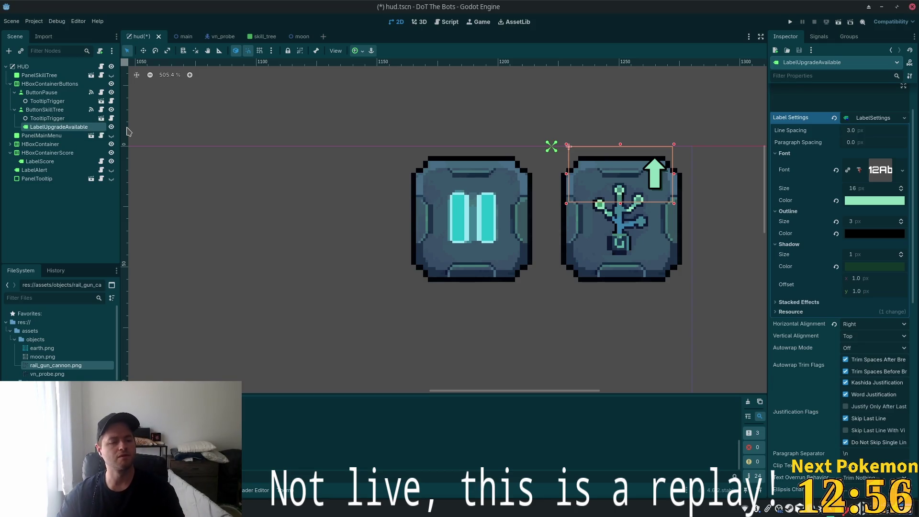
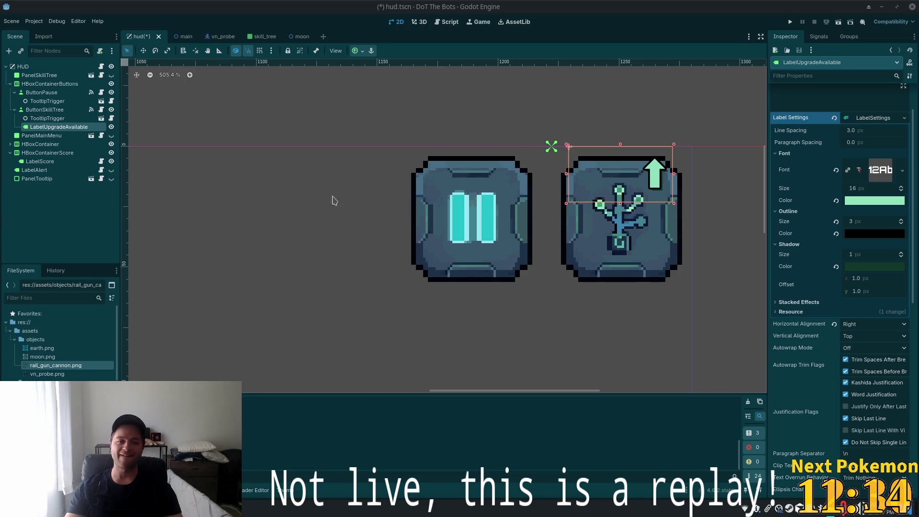
Step: Attach a new Label script, res://ui/upgrade_arrow.gd, to the LabelUpgradeAvailable node
click(52, 118)
click(57, 127)
click(100, 50)
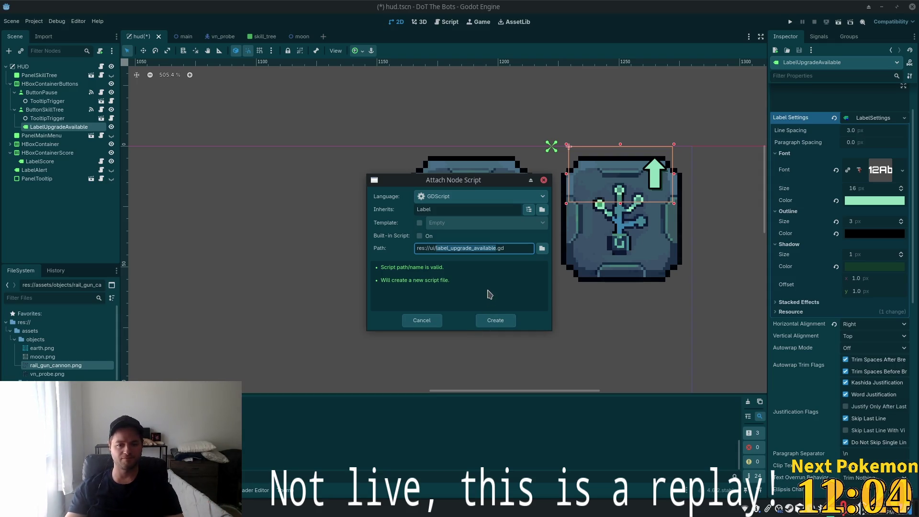
drag(496, 248, 455, 248)
click(437, 248)
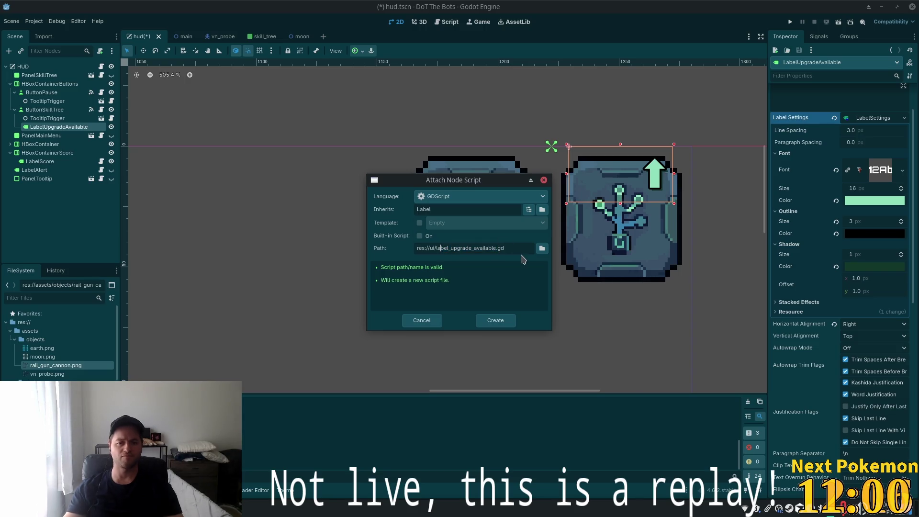
key(ctrl+shift+Right)
text(upgrade)
text(_arro)
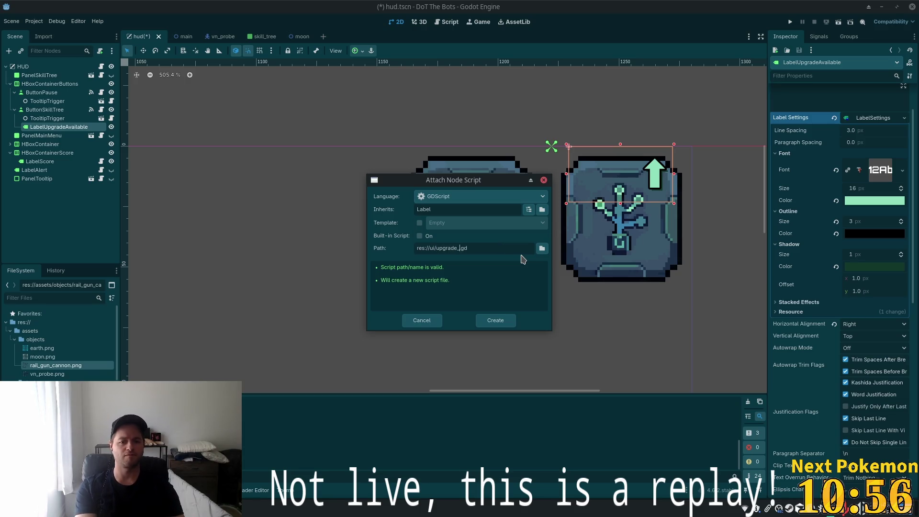
text(w)
key(Return)
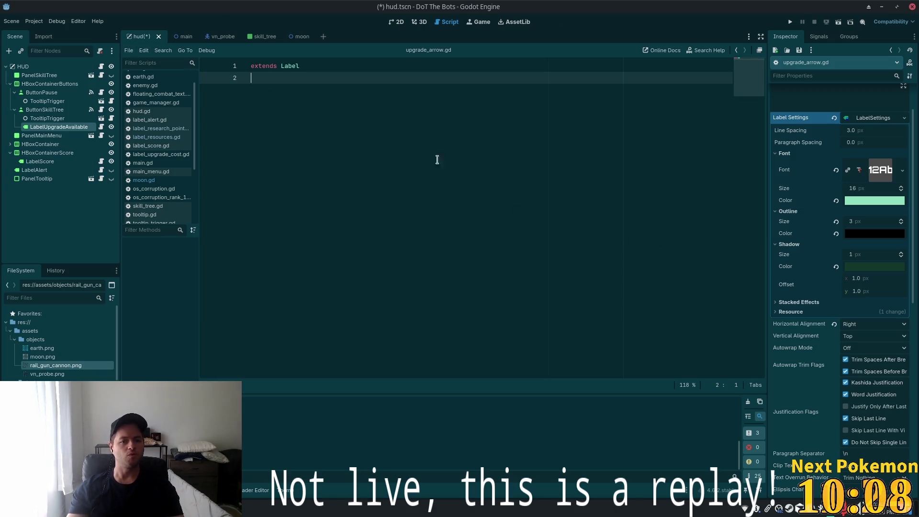
key(alt+Tab)
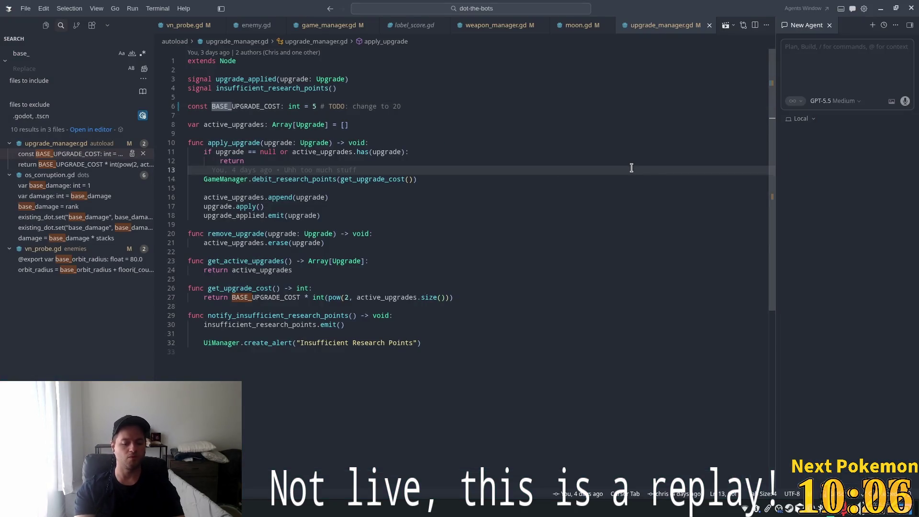
Step: Open upgrade_arrow.gd in Cursor using the quick file search
key(ctrl+p)
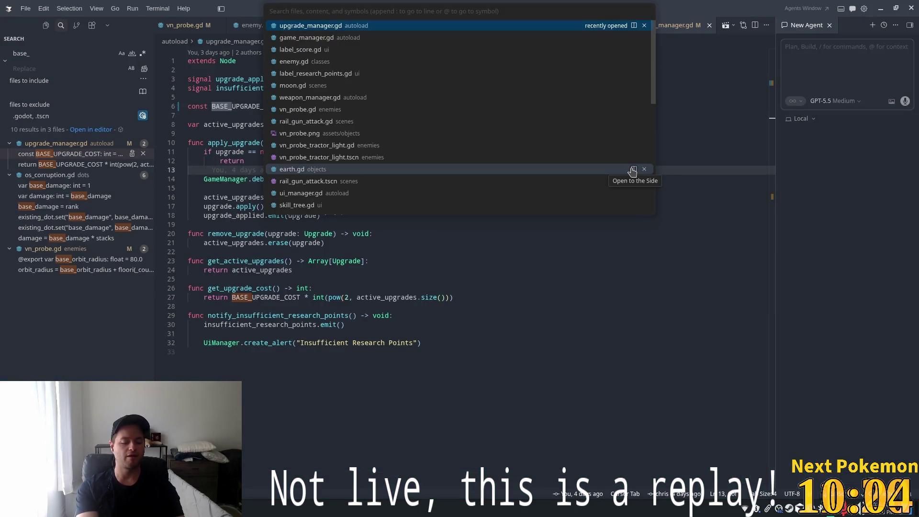
text(upgrade)
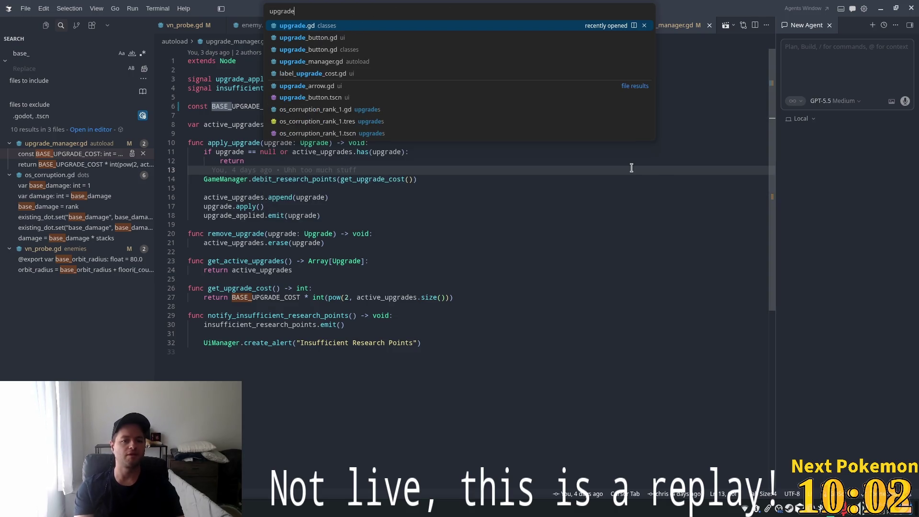
text(_)
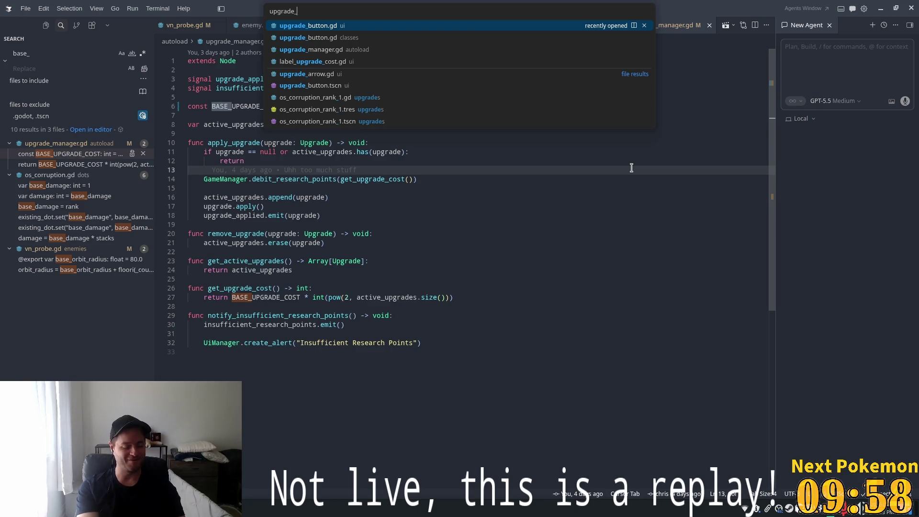
text(arrow)
key(Return)
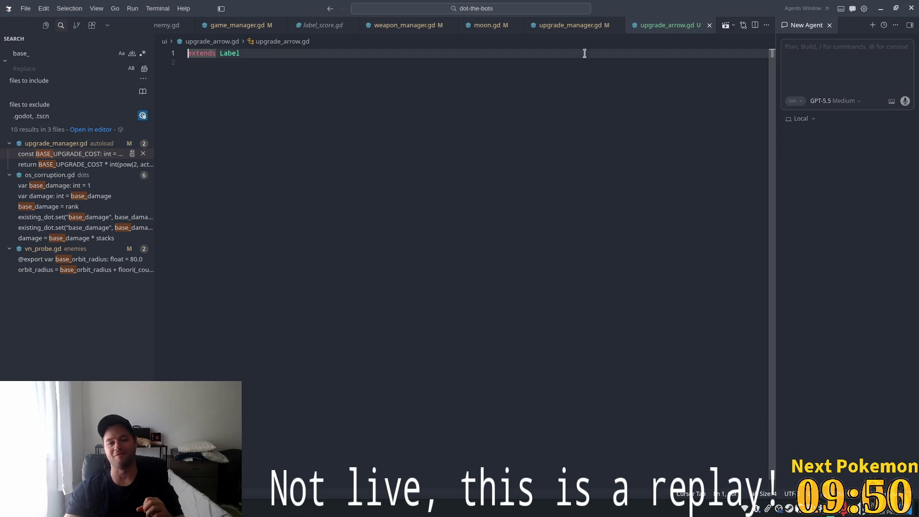
click(544, 75)
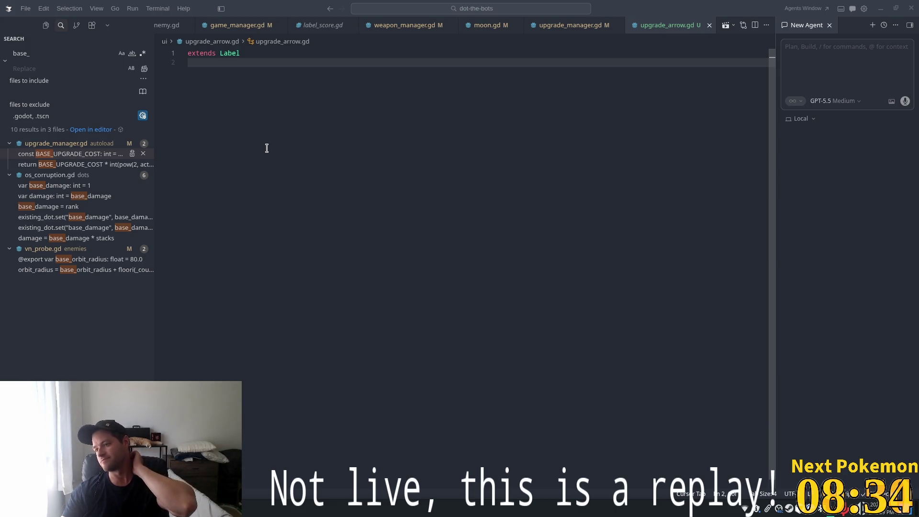
click(250, 91)
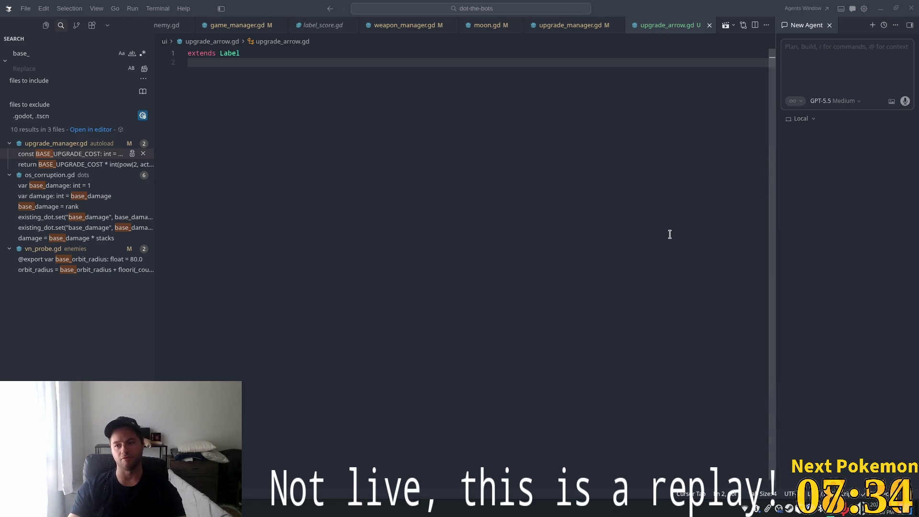
click(348, 111)
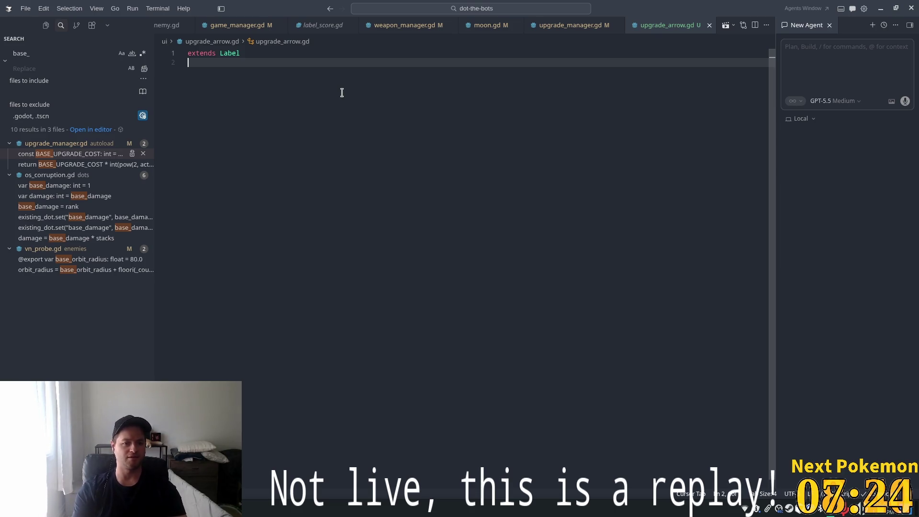
key(ctrl+l)
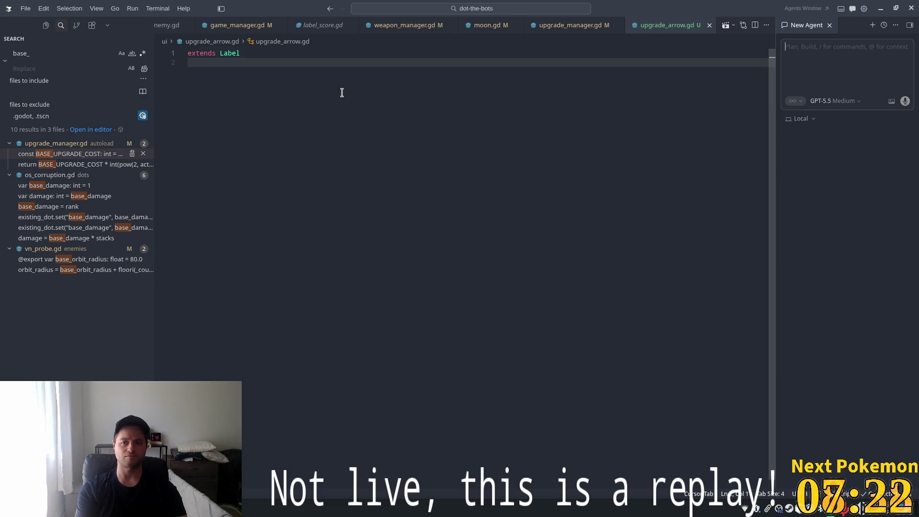
Step: Ask the Cursor agent to make the label bounce gently up and down indefinitely
text(we wa)
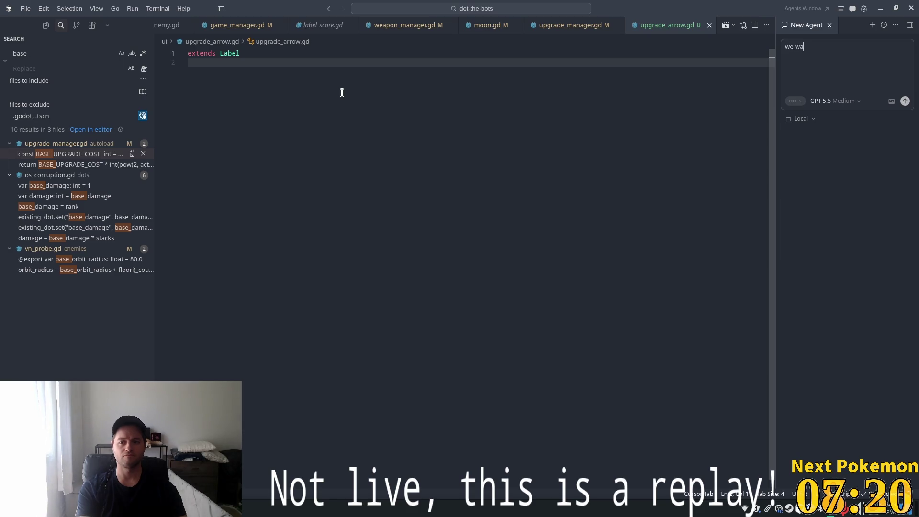
text(he)
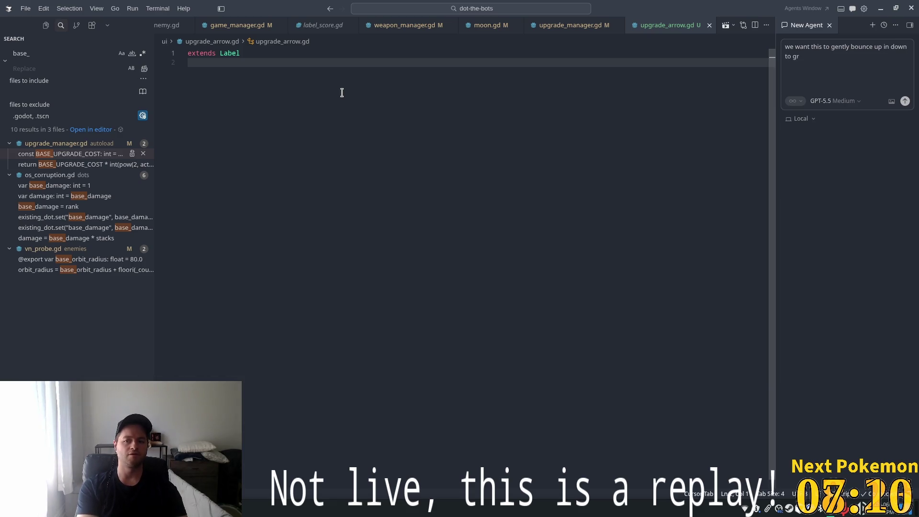
text(the player's attention)
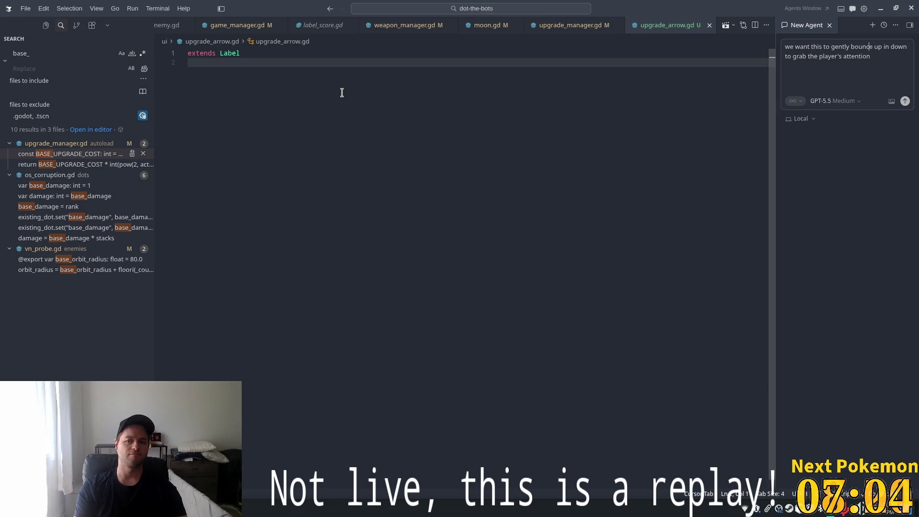
text(indefinitely)
key(Return)
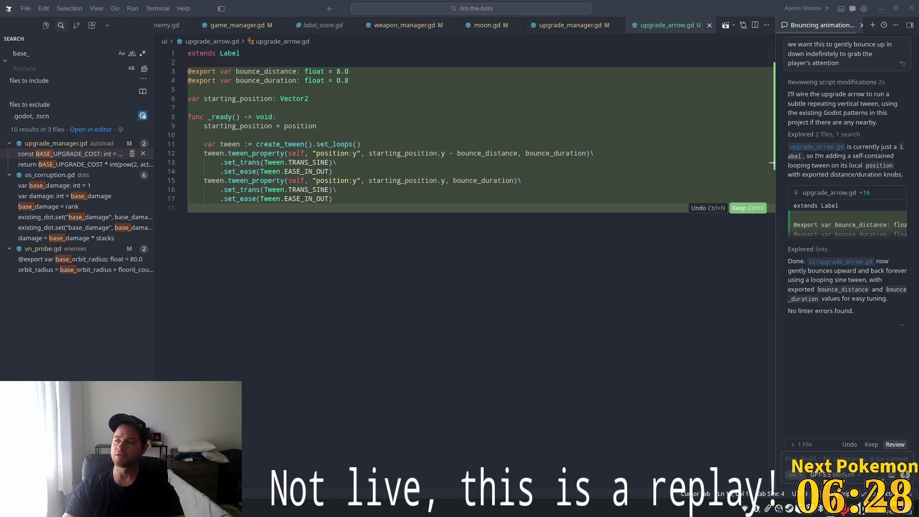
key(alt+Tab)
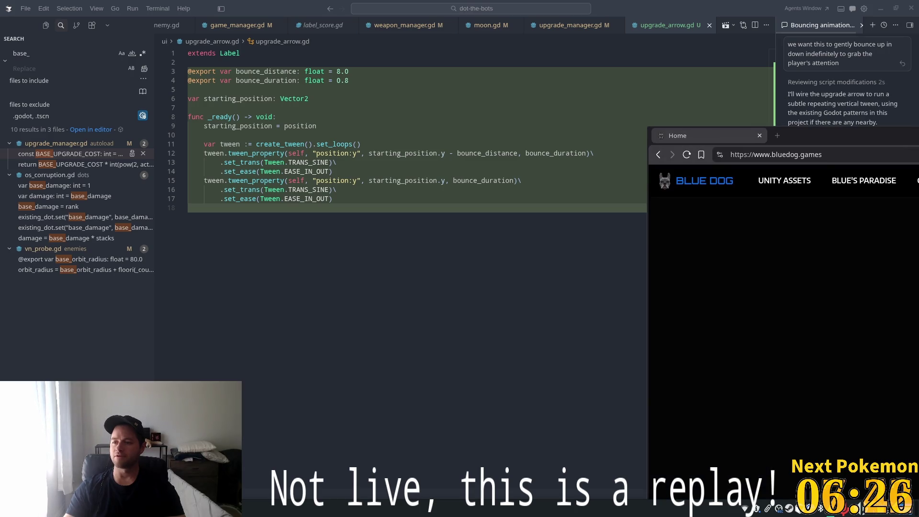
Step: Maximize the browser and browse the Christmas Crush game's Google Play listing
double_click(804, 138)
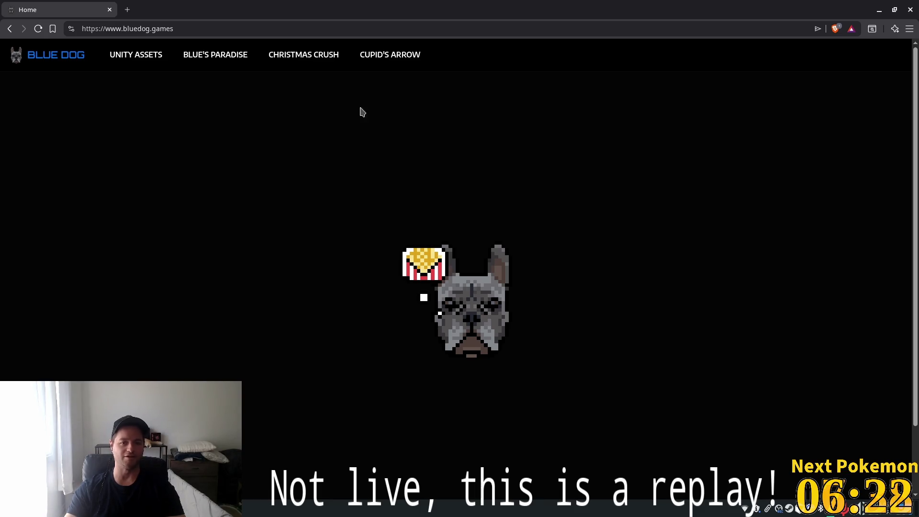
click(317, 62)
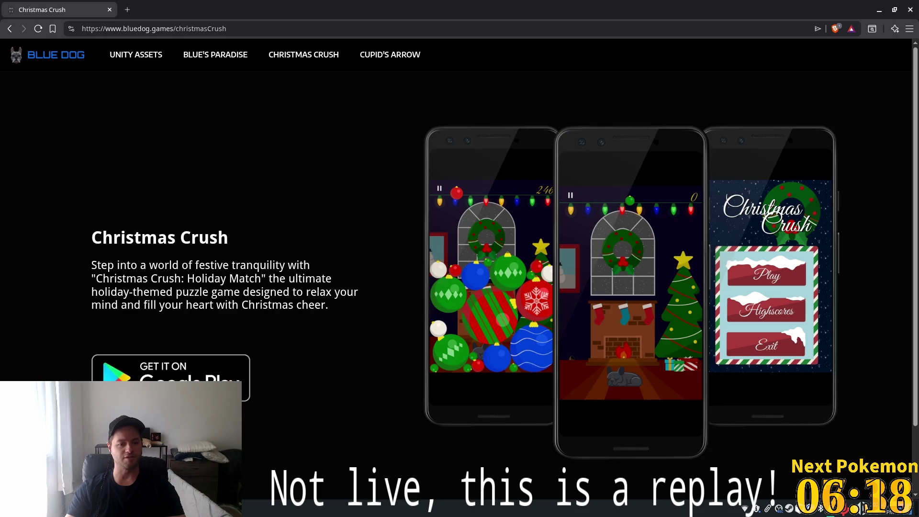
click(170, 368)
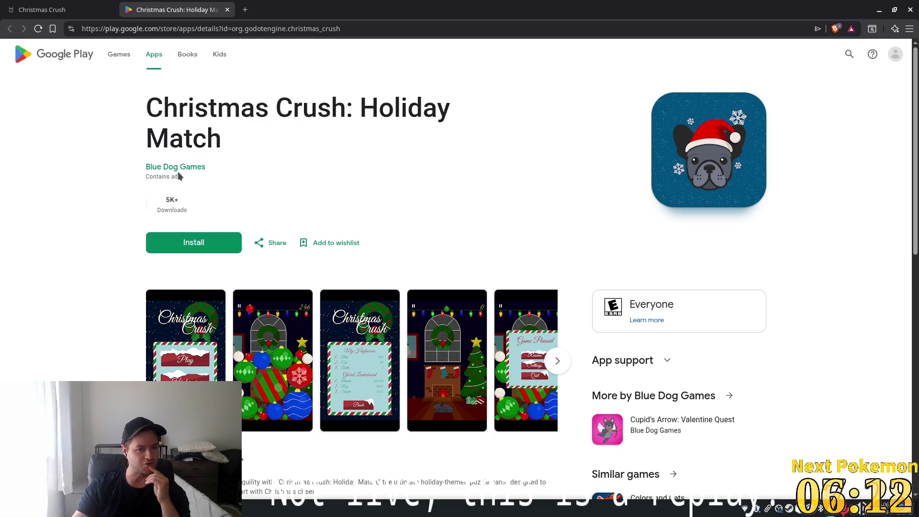
scroll(349, 153, down, 5)
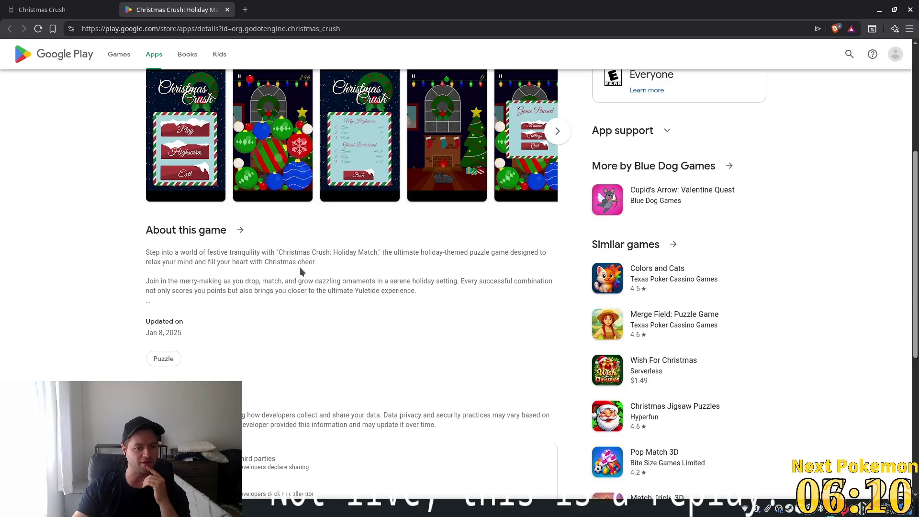
scroll(301, 271, down, 3)
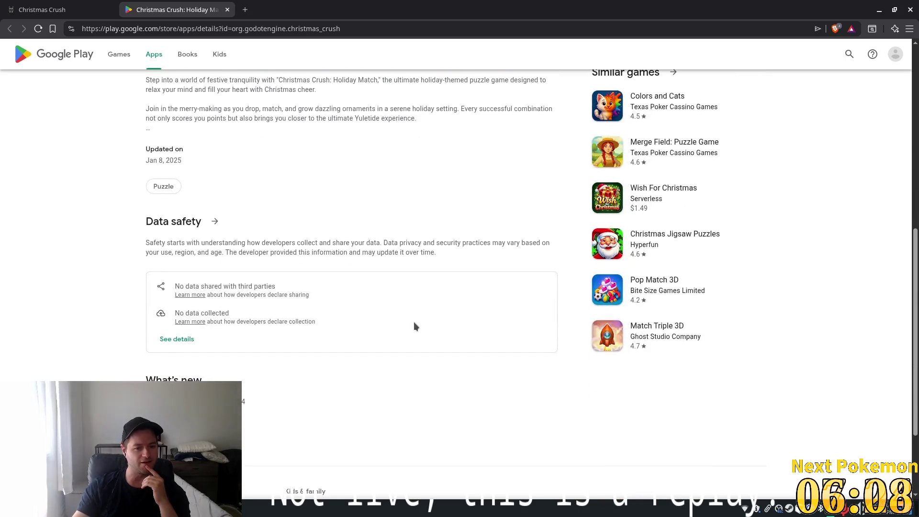
scroll(414, 326, down, 2)
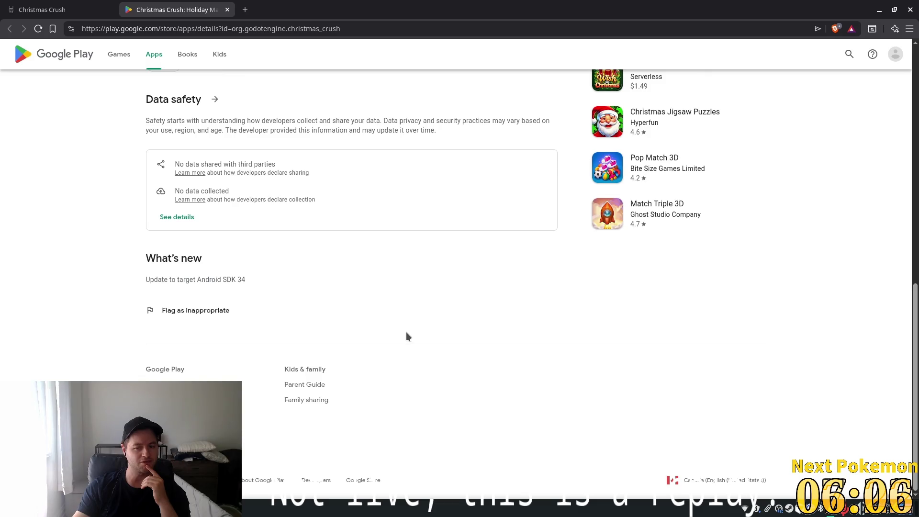
scroll(403, 334, up, 5)
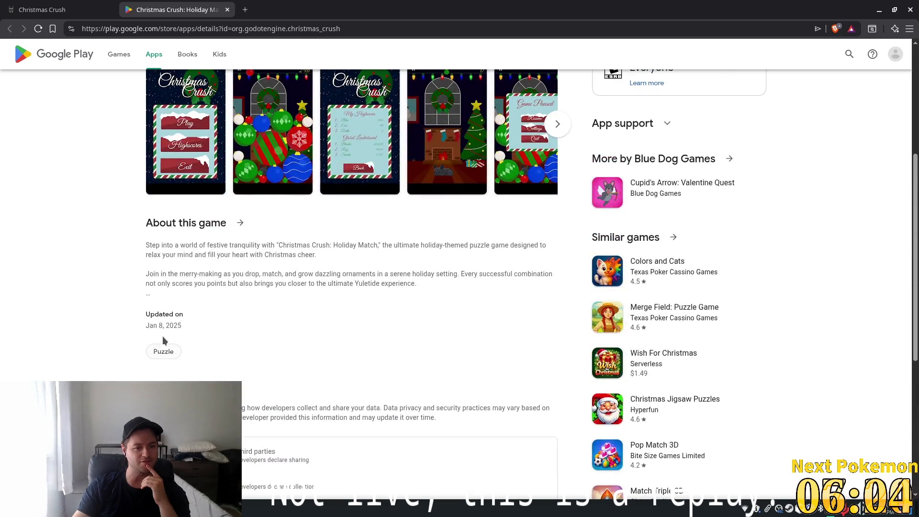
scroll(216, 303, up, 4)
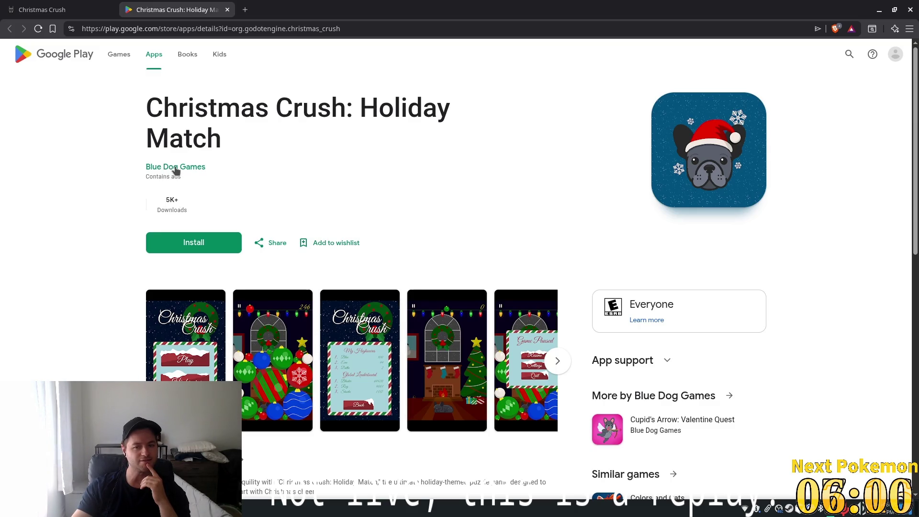
scroll(191, 192, down, 6)
scroll(200, 198, down, 5)
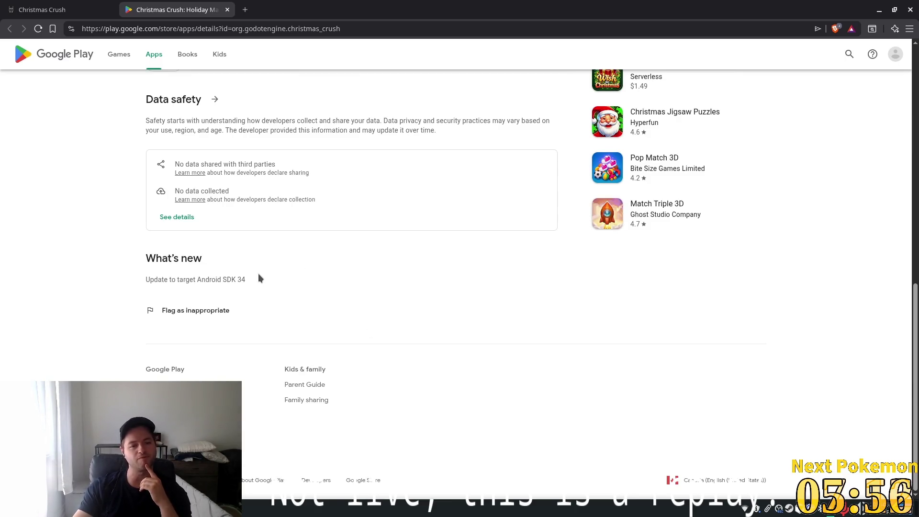
scroll(303, 291, up, 10)
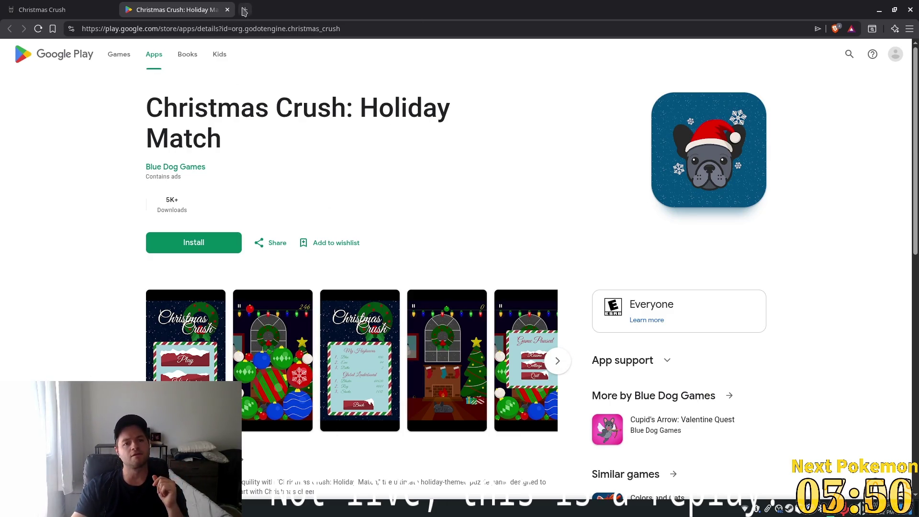
Step: Close the Google Play tab and visit the Cupid's Arrow and Blue's Paradise game pages
click(227, 10)
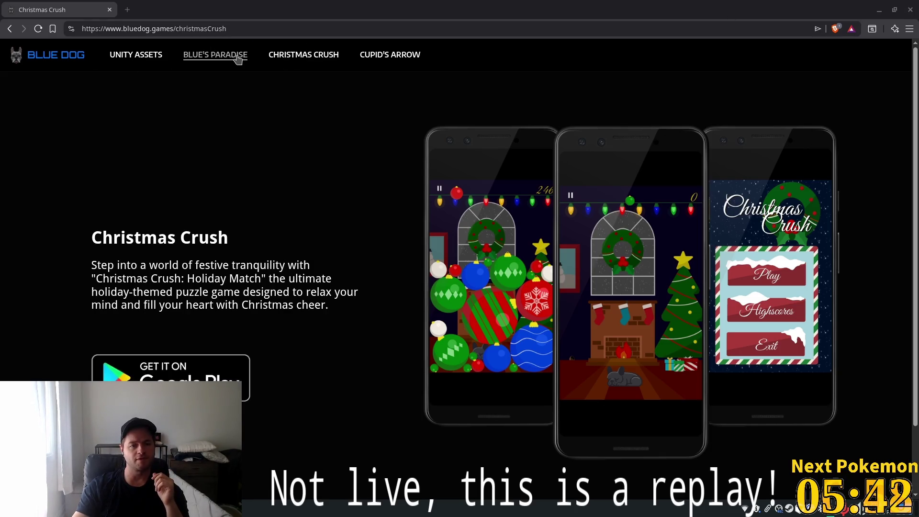
click(391, 60)
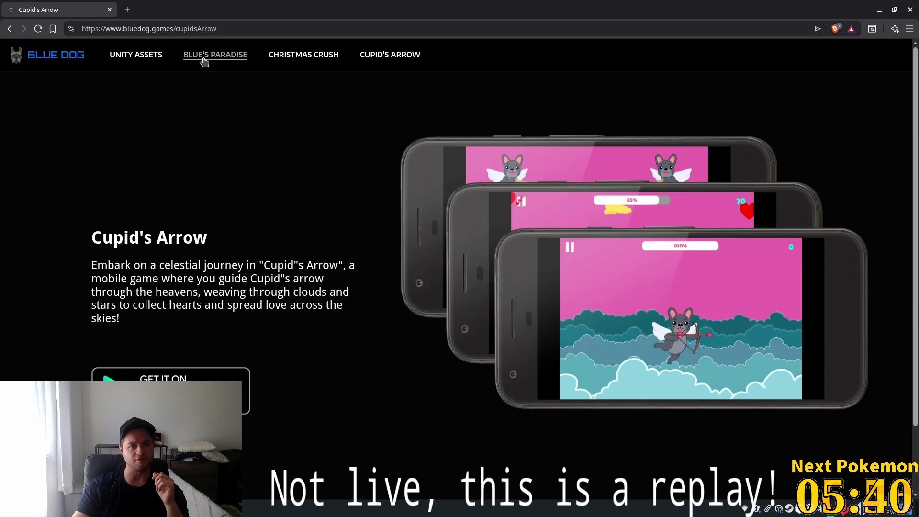
click(193, 62)
click(137, 58)
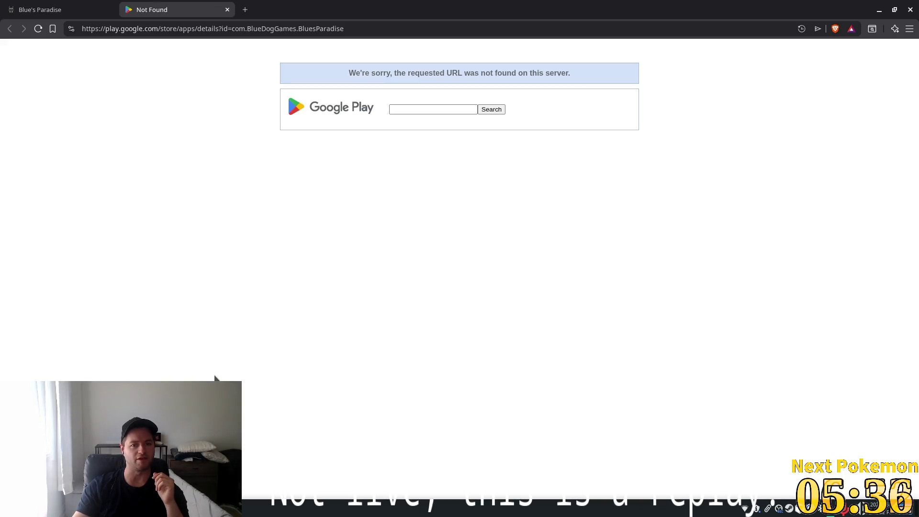
click(227, 10)
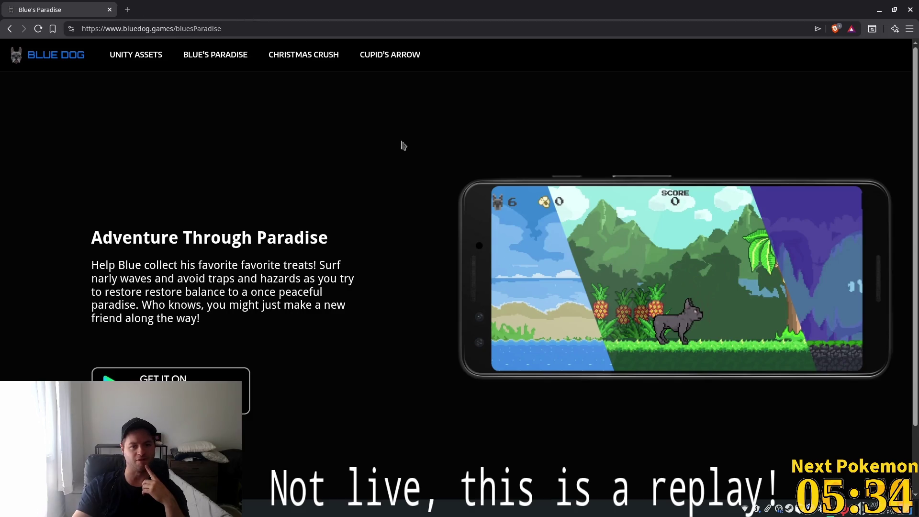
click(375, 58)
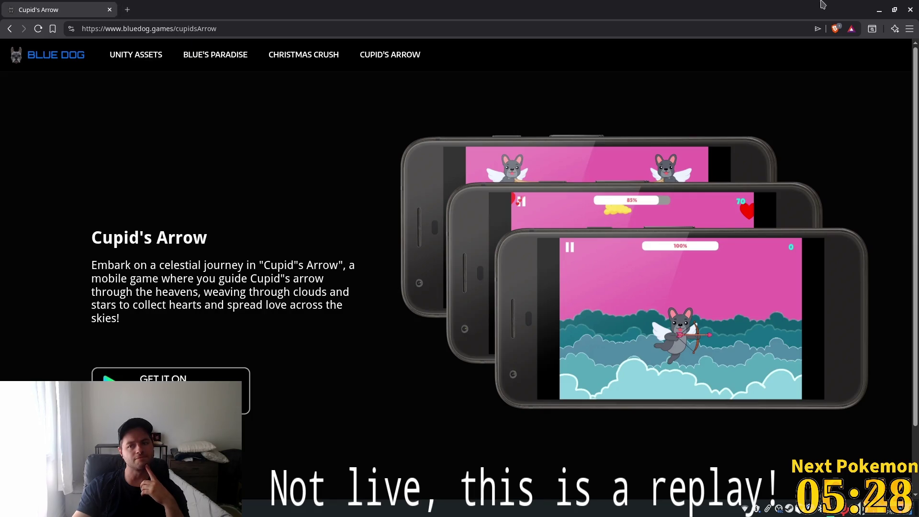
Step: Look through the Unity Asset Store packages on the Unity Assets page
click(146, 54)
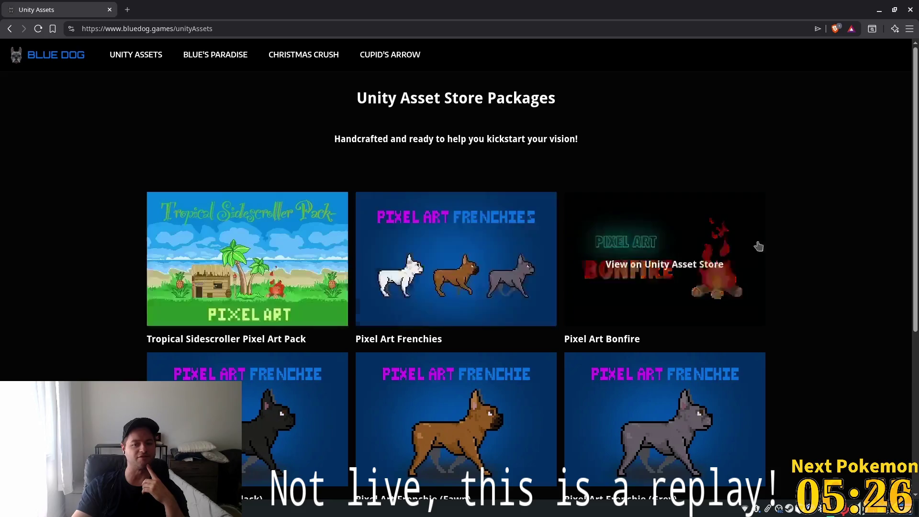
scroll(526, 275, down, 5)
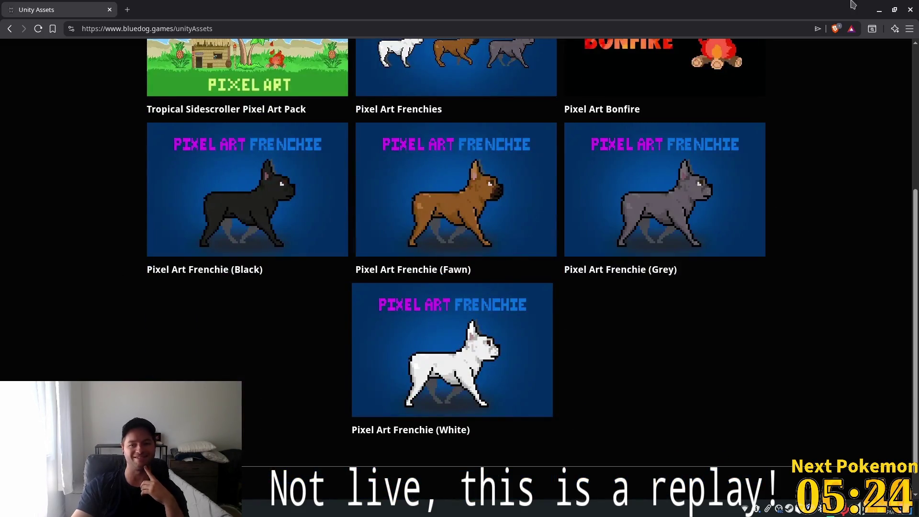
click(910, 9)
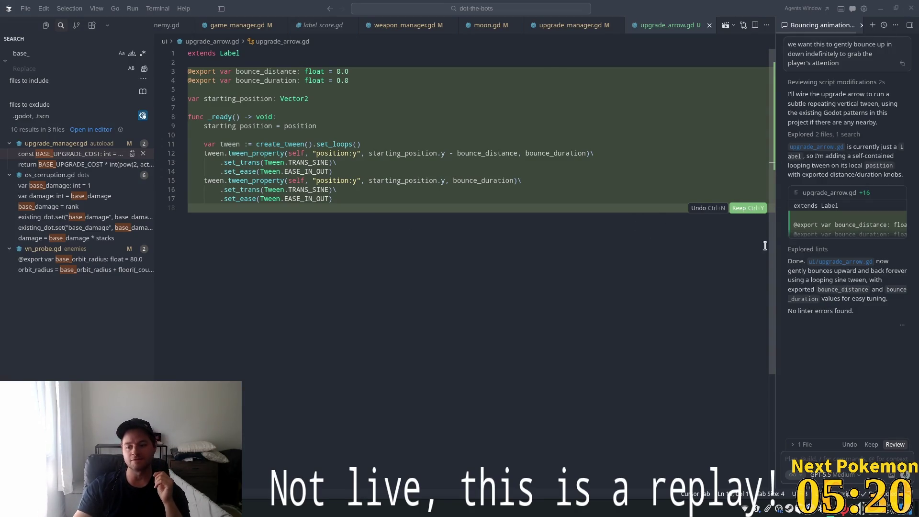
Step: Keep the agent's looping bounce tween in upgrade_arrow.gd and return to Godot
click(870, 444)
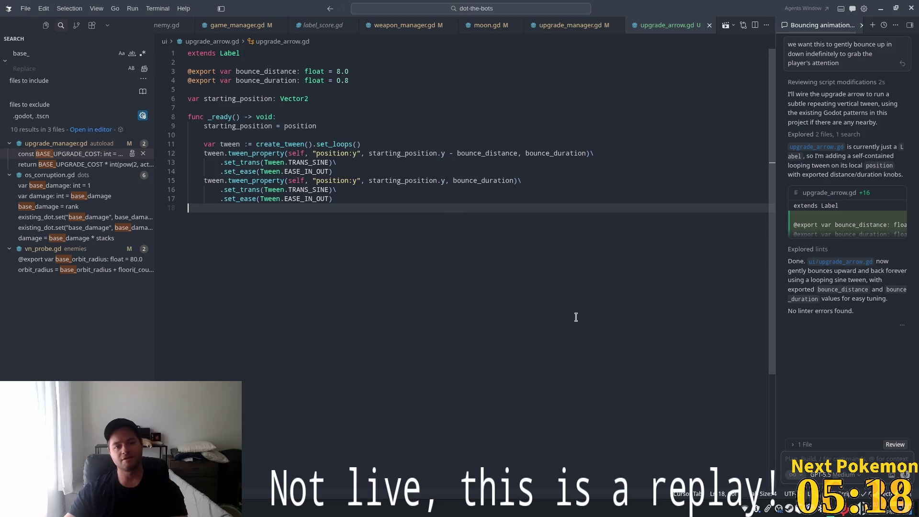
click(449, 134)
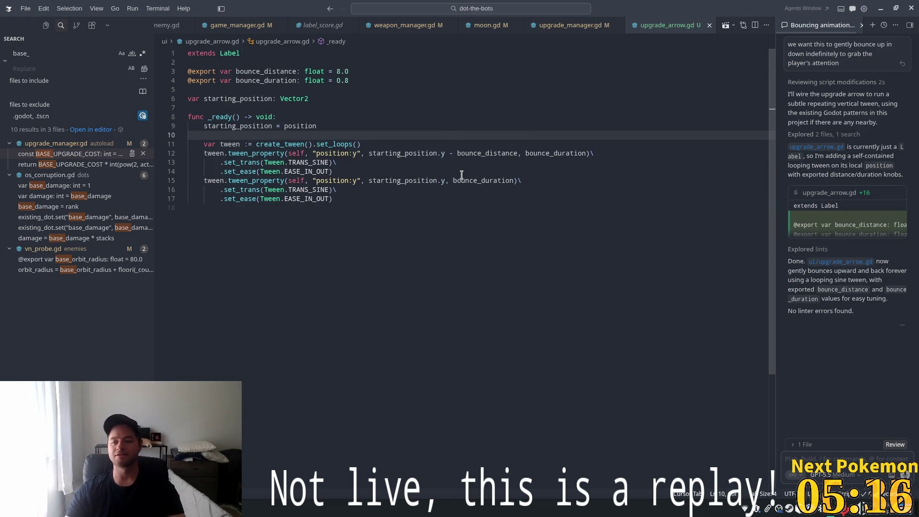
mouse_move(792, 92)
mouse_down()
mouse_move(889, 124)
mouse_move(883, 105)
mouse_move(867, 123)
mouse_up()
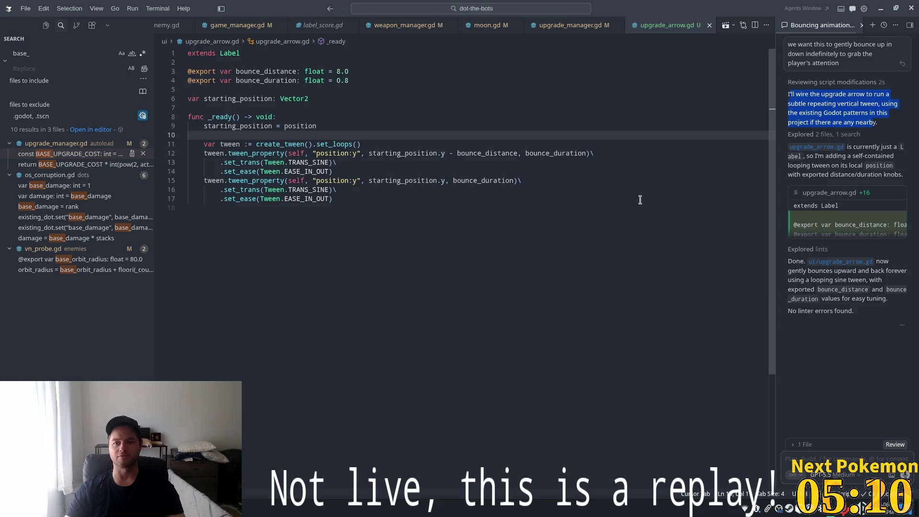
key(alt+Tab)
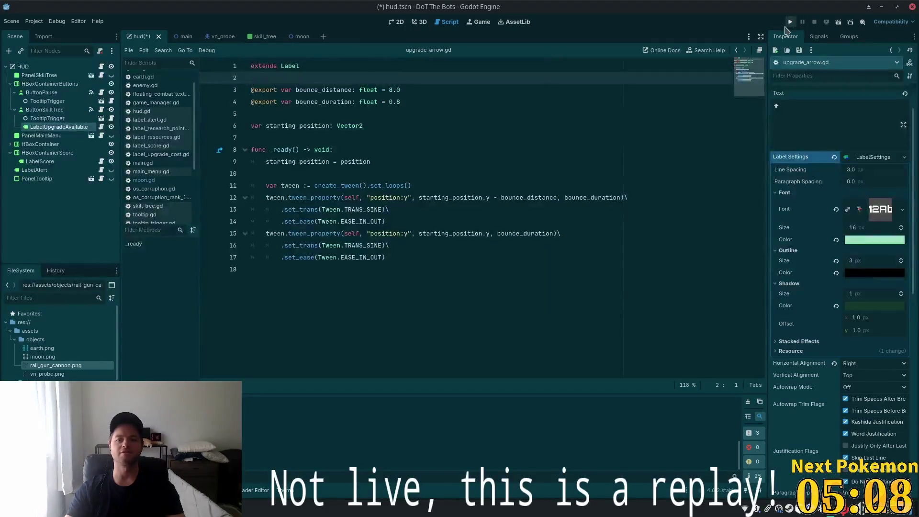
Step: Test-run DoT The Bots, stop it, then open the Alchemy project in a new Godot instance
key(F5)
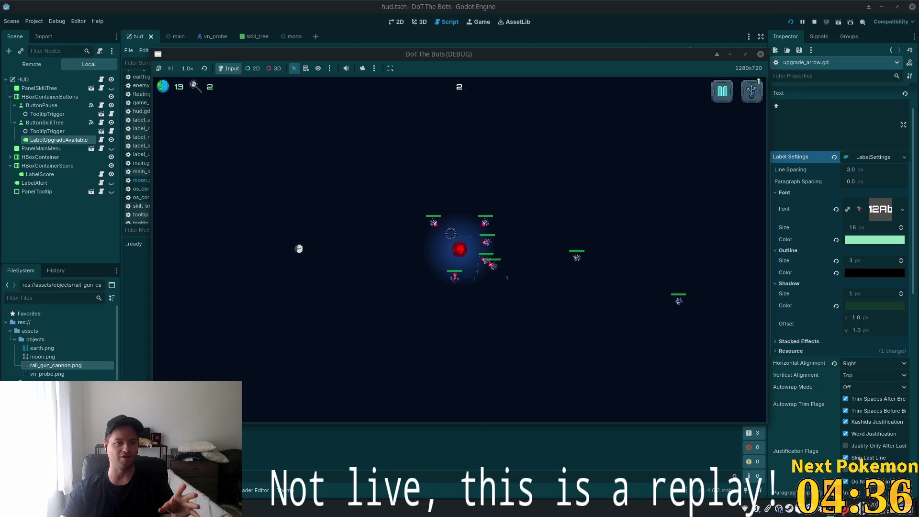
click(814, 22)
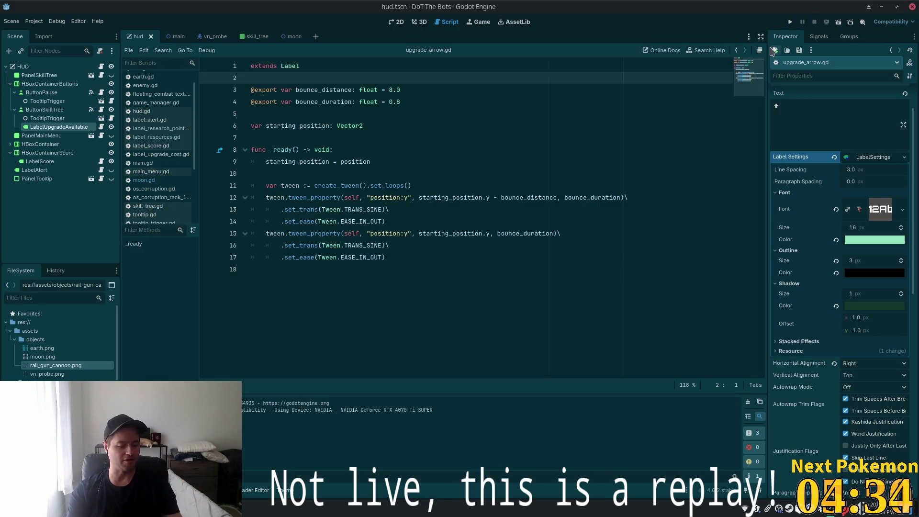
key(super)
text(godot)
key(Return)
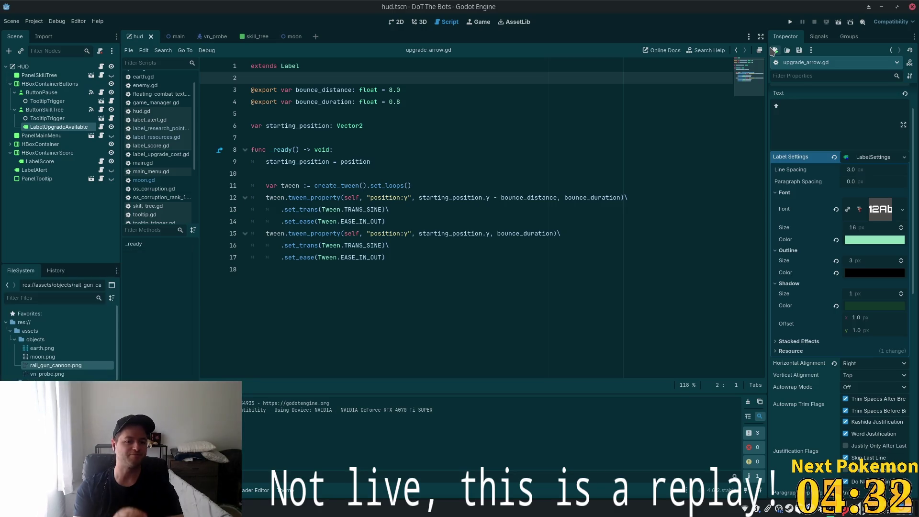
double_click(330, 155)
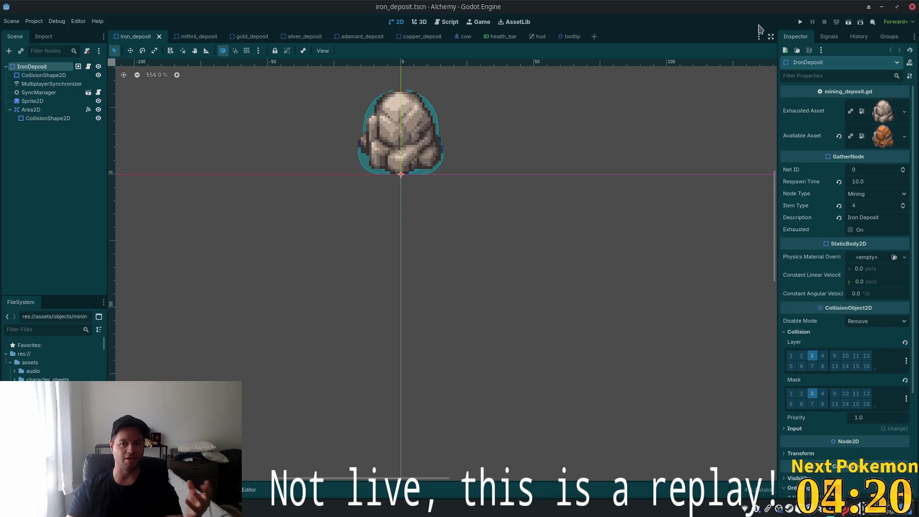
Step: Run the Alchemy project, reposition the second game window, and walk the player right
click(800, 22)
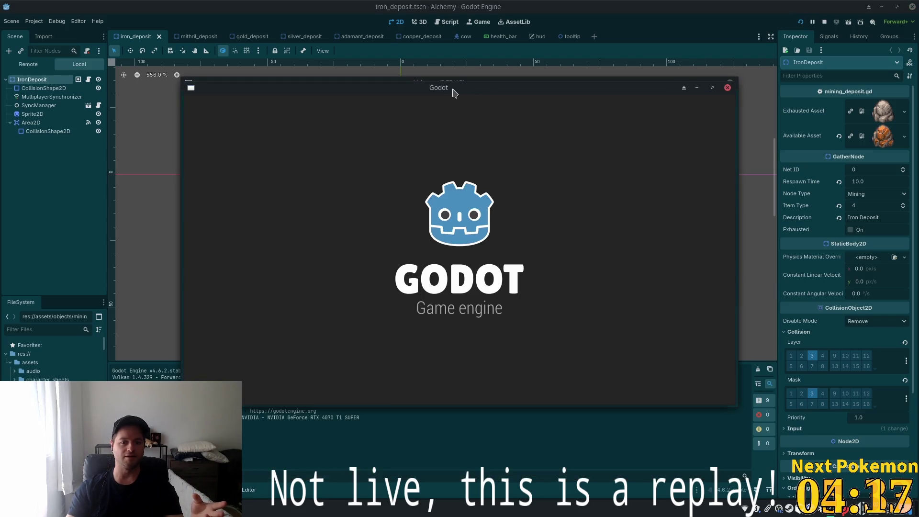
mouse_move(453, 91)
mouse_down()
mouse_move(279, 65)
mouse_move(275, 36)
mouse_up()
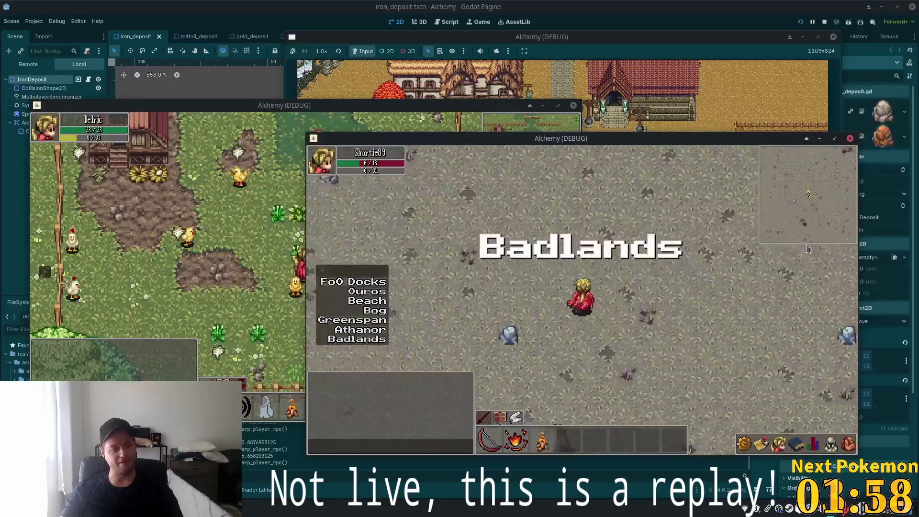
key(d)
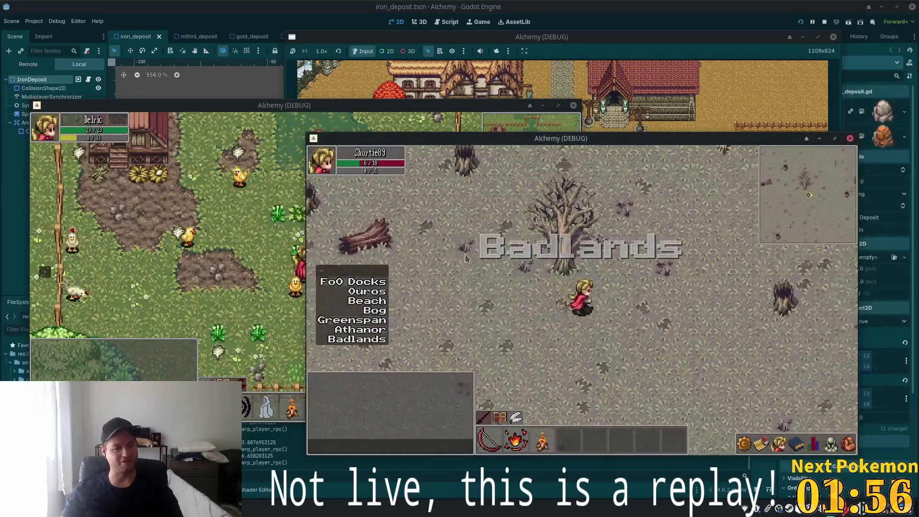
key(d)
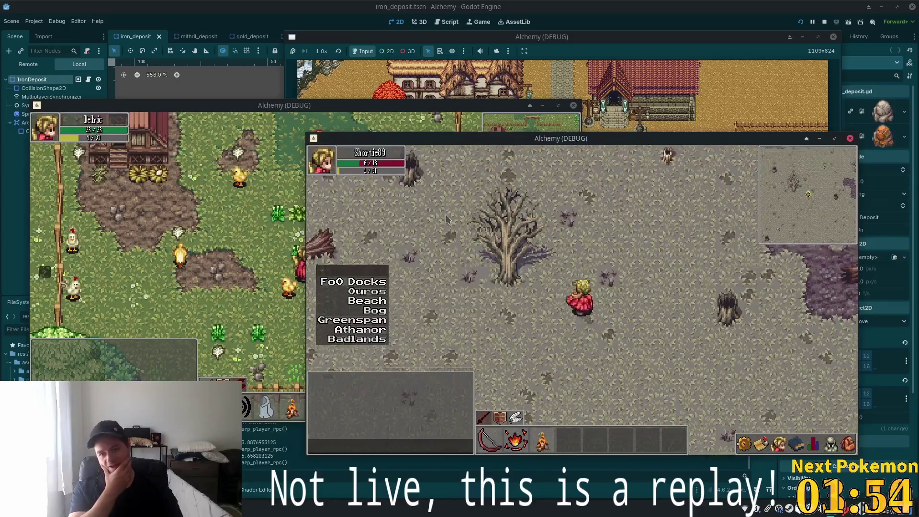
key(d)
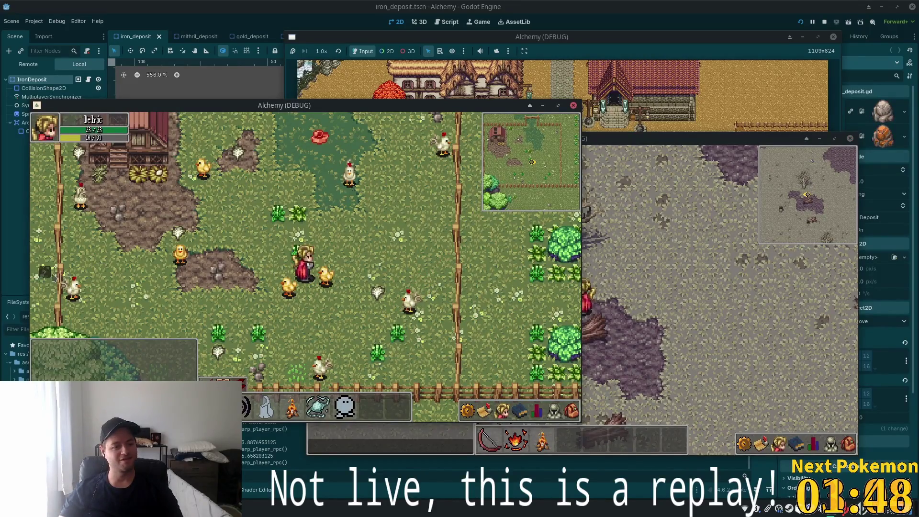
Step: Teleport Delric to the Badlands, approach Shortie89 and defeat him
click(90, 308)
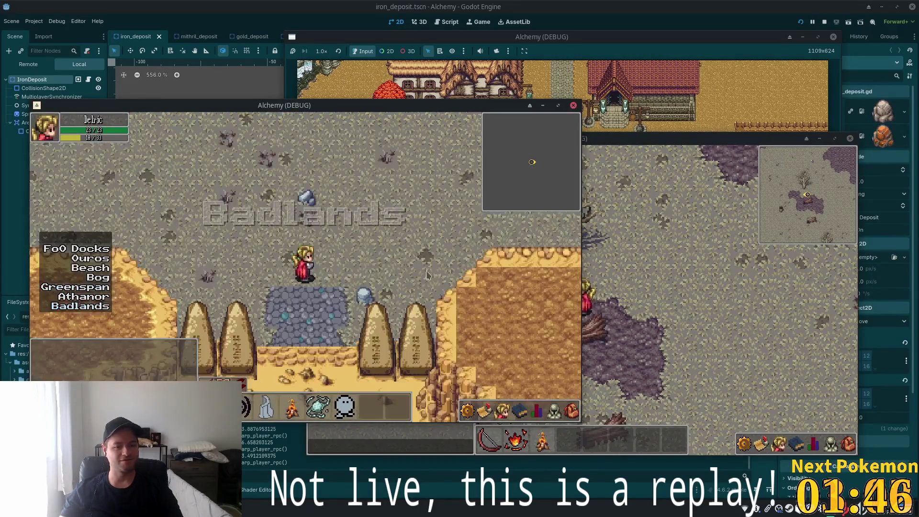
drag(408, 223, 361, 278)
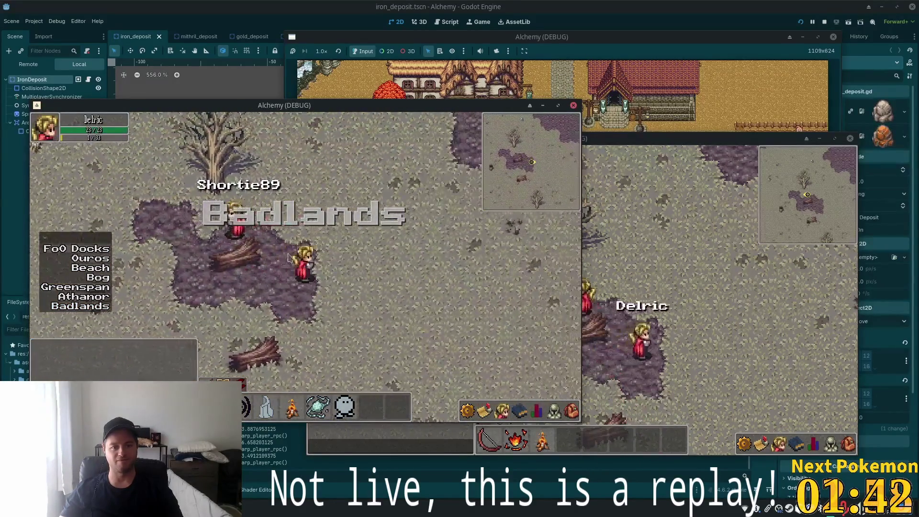
click(231, 221)
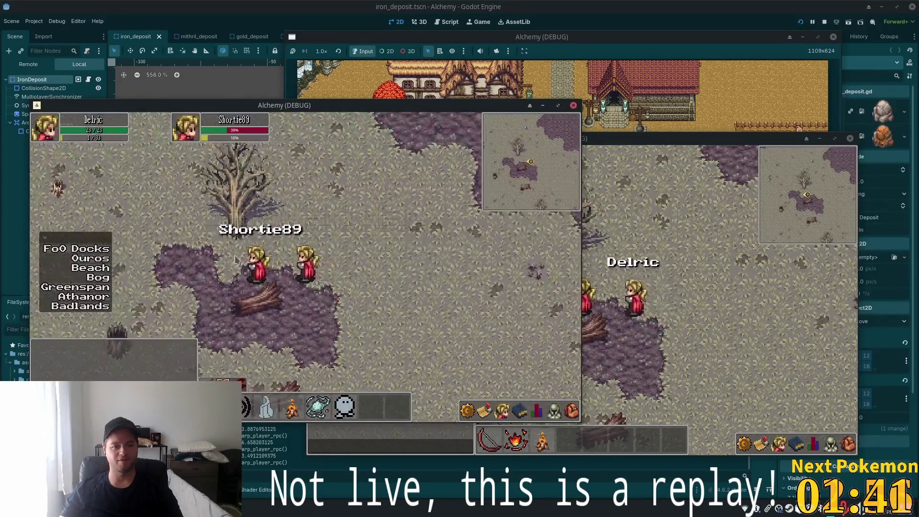
click(235, 259)
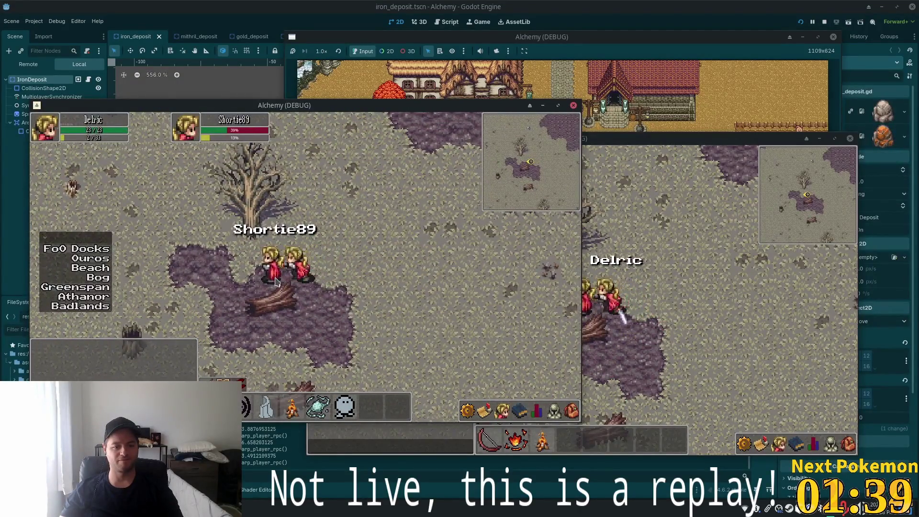
click(275, 281)
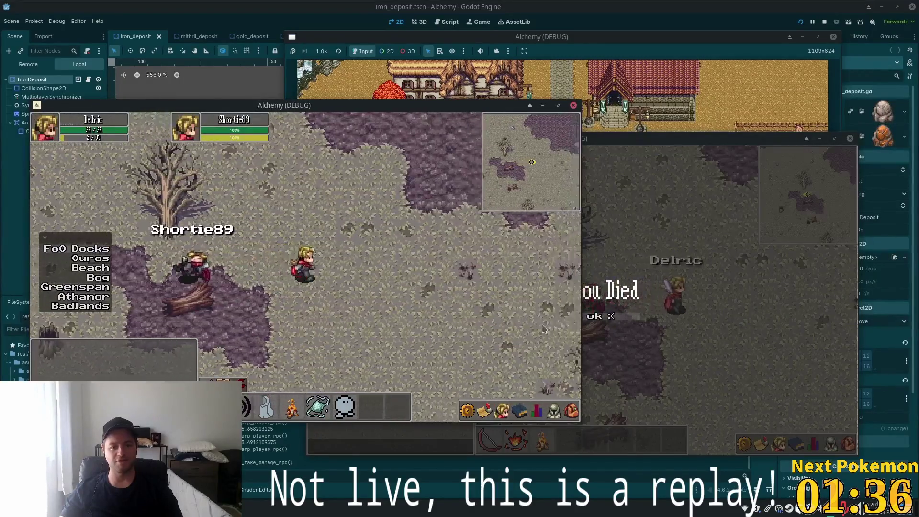
Step: Dismiss Shortie89's 'You Died' notice so he respawns in Ouros, then walk south
click(593, 345)
click(567, 318)
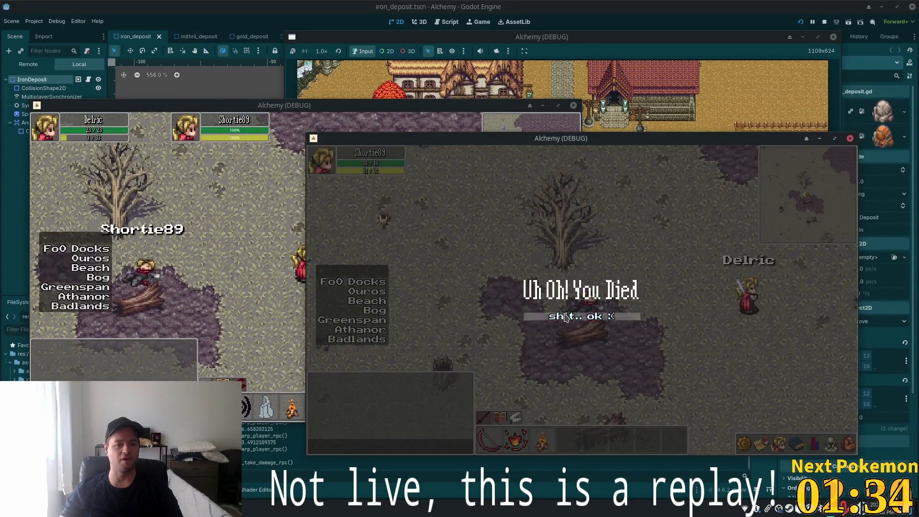
key(s)
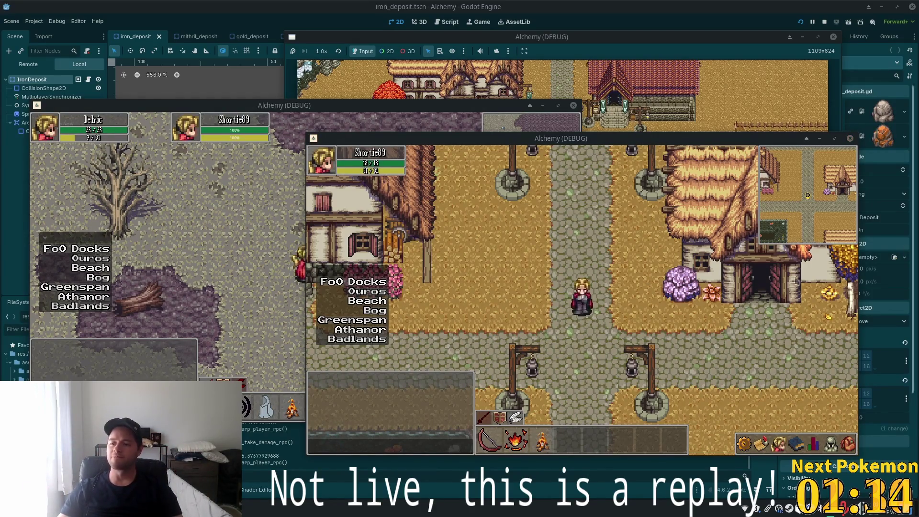
Step: Walk Shortie89 south and west over the bridge into the rocky area, then open the applications menu
key(s)
key(s)
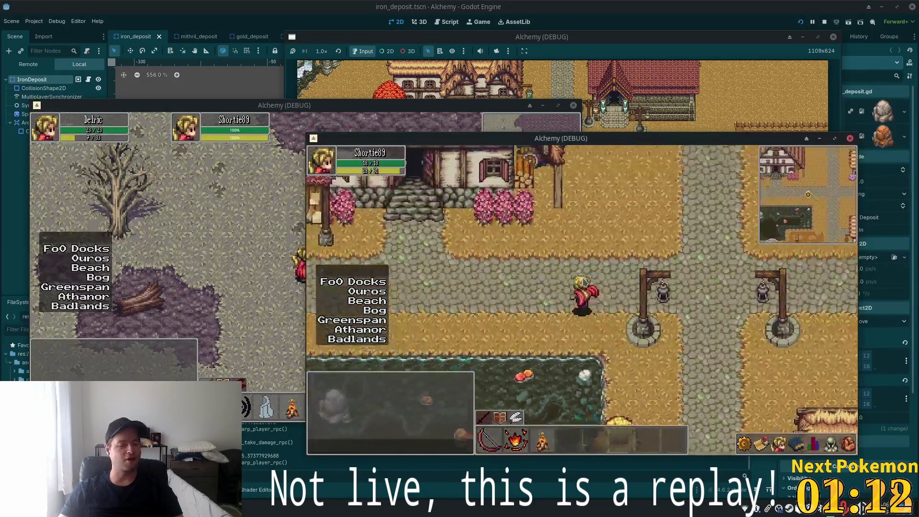
key(a)
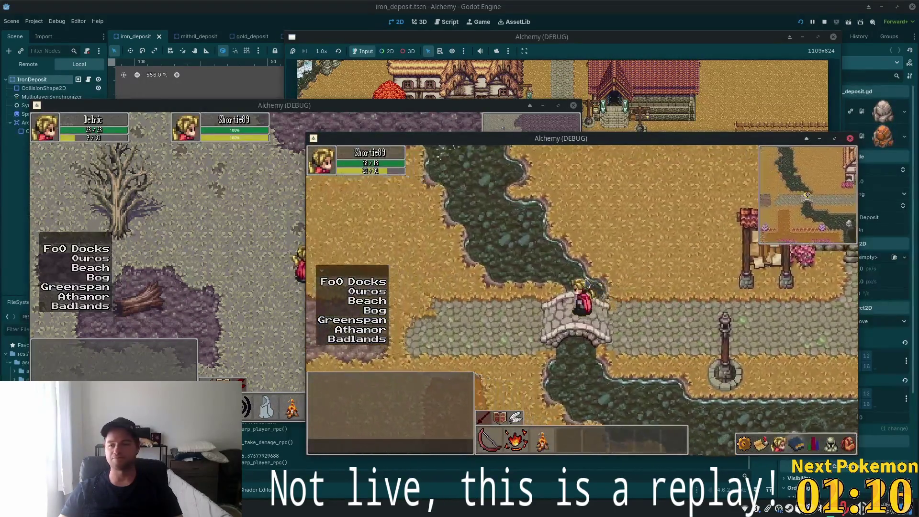
key(w)
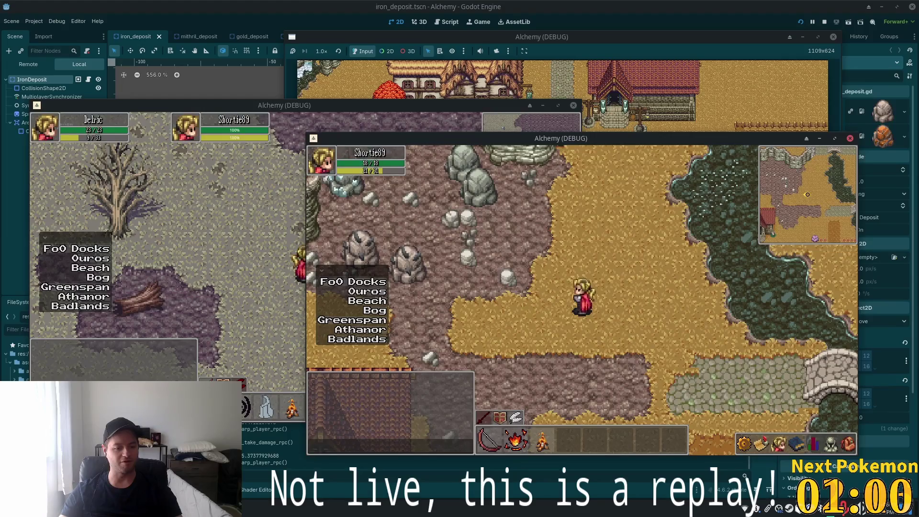
key(super)
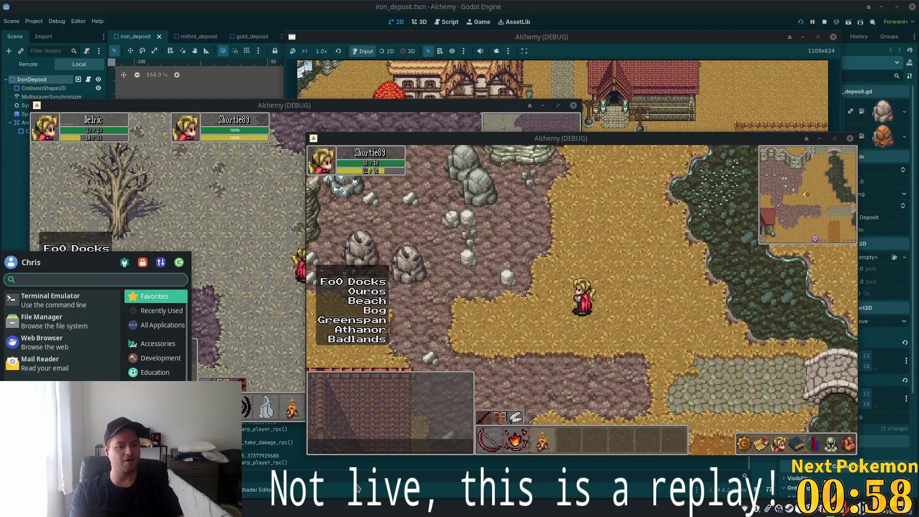
Step: Launch a terminal and select the npm start line in the alchemy-todo notes
text(terminal)
key(Return)
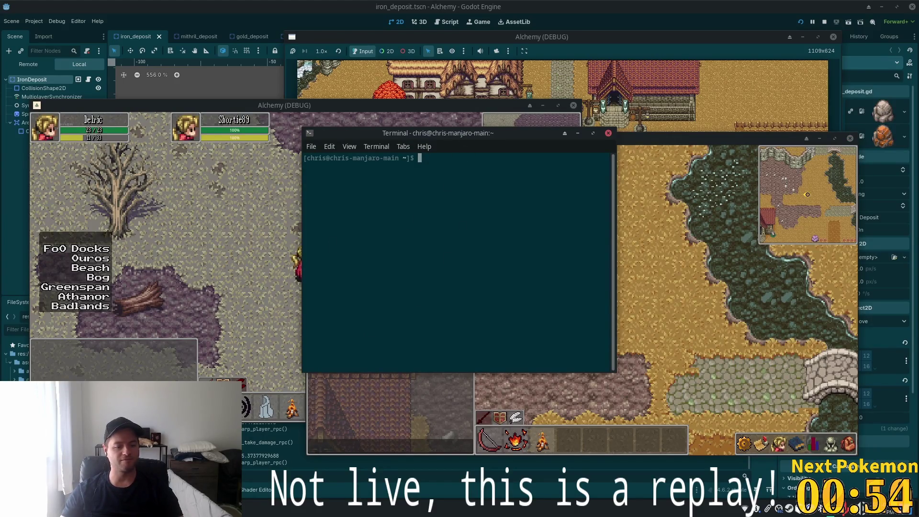
key(alt+Tab)
key(ctrl+Page_Up)
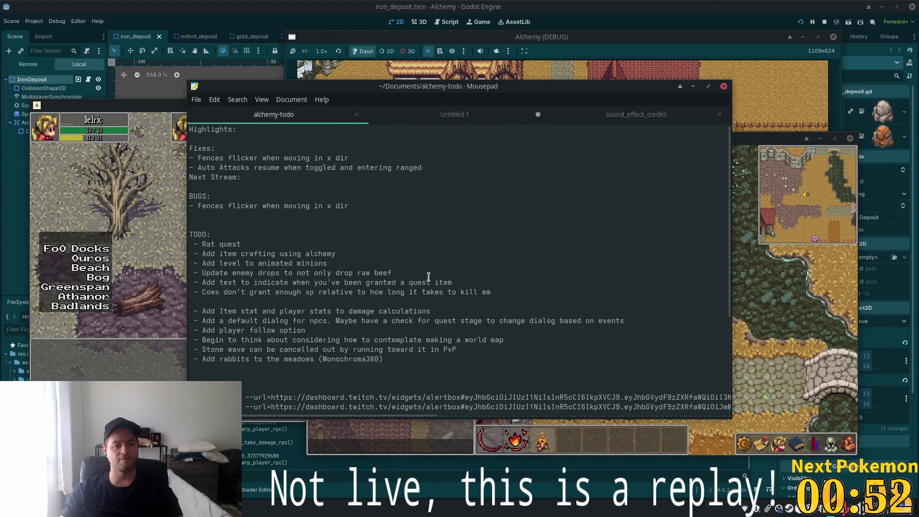
scroll(429, 276, down, 5)
click(190, 250)
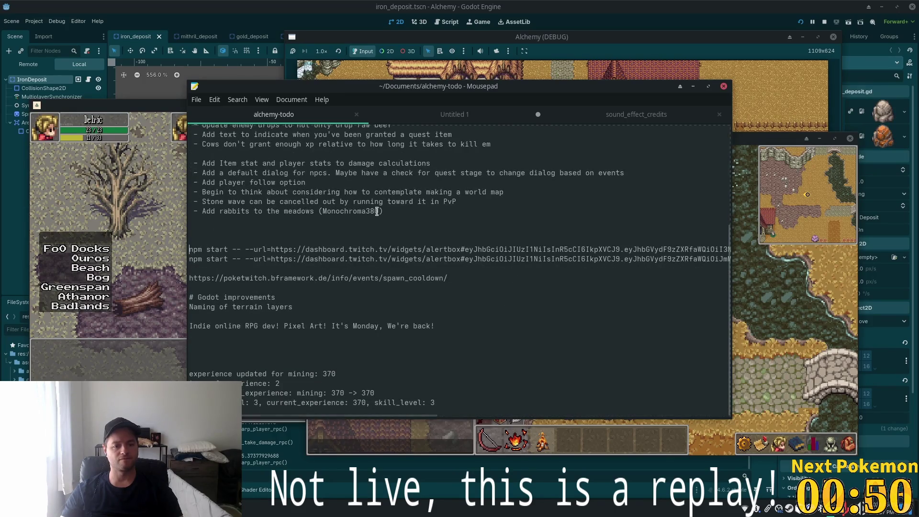
key(shift+End)
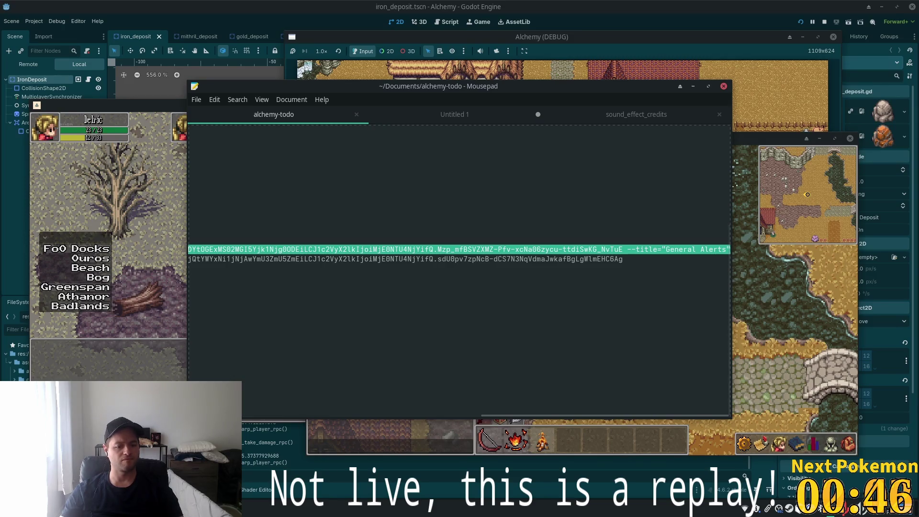
Step: Paste the npm start command into the existing terminal, then cancel it
click(271, 508)
click(242, 474)
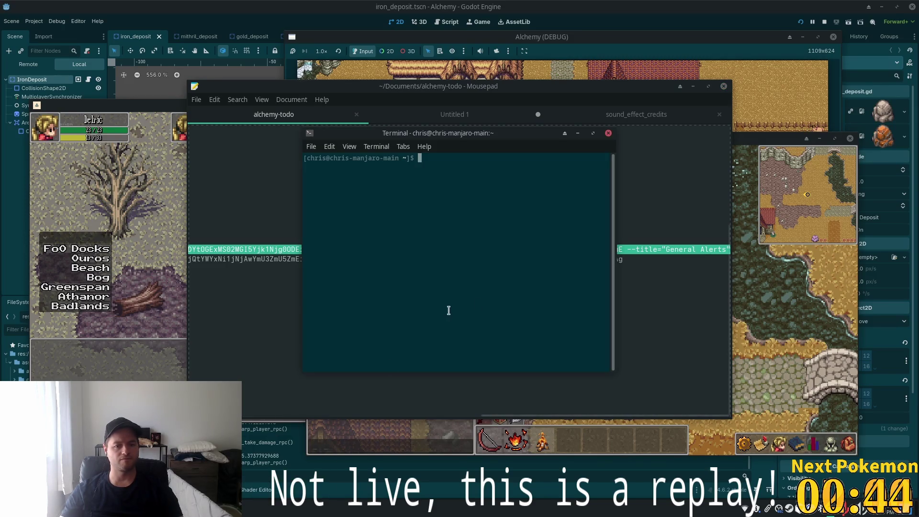
key(ctrl+shift+v)
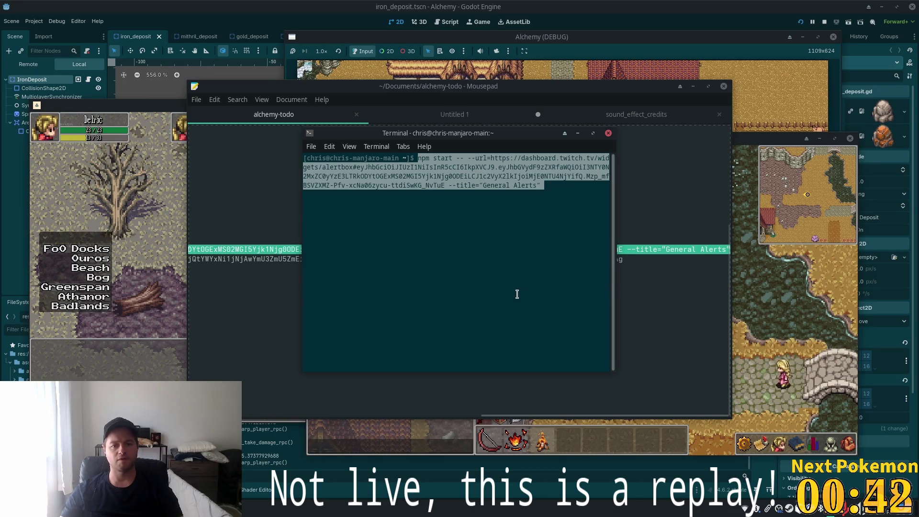
key(ctrl+c)
key(ctrl+c)
Step: Change into Projects/electron-browser-source and run the npm start alerts command
text(cd Projects/pro)
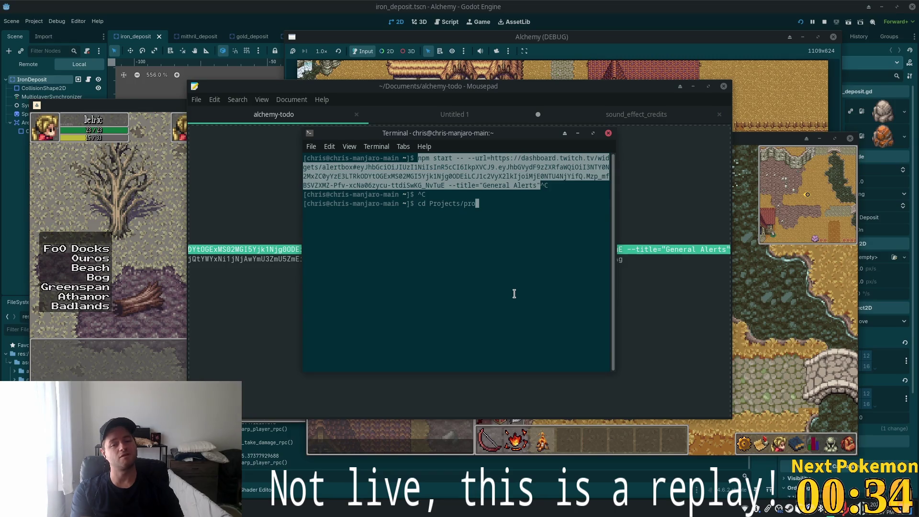
key(BackSpace)
key(Return)
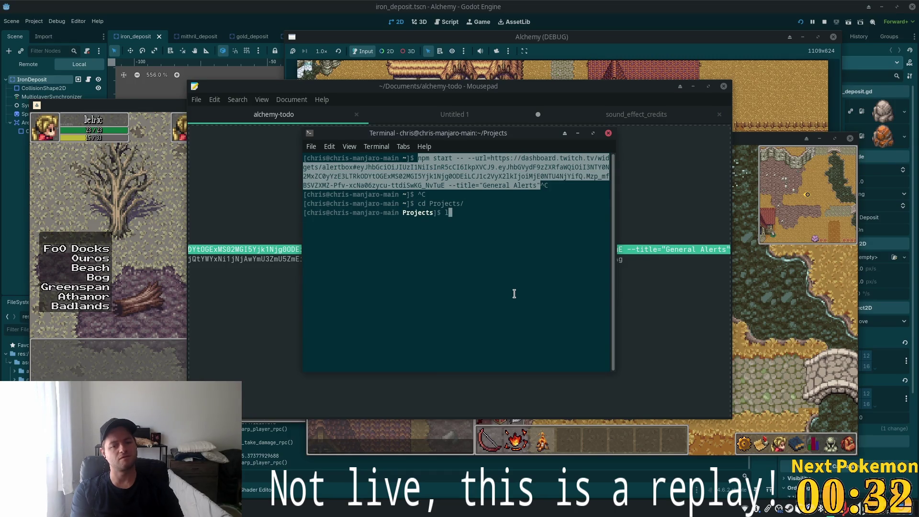
text(s)
key(Return)
key(Tab)
key(Return)
middle_click(514, 294)
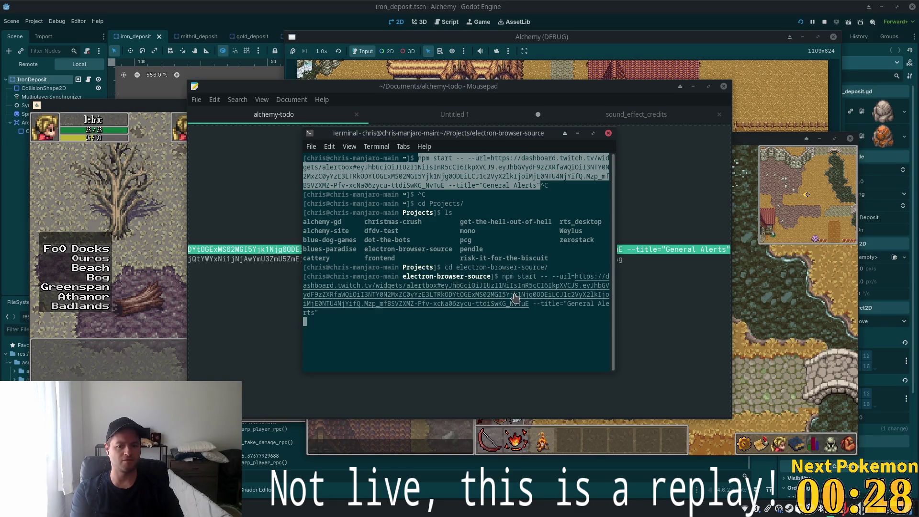
key(Return)
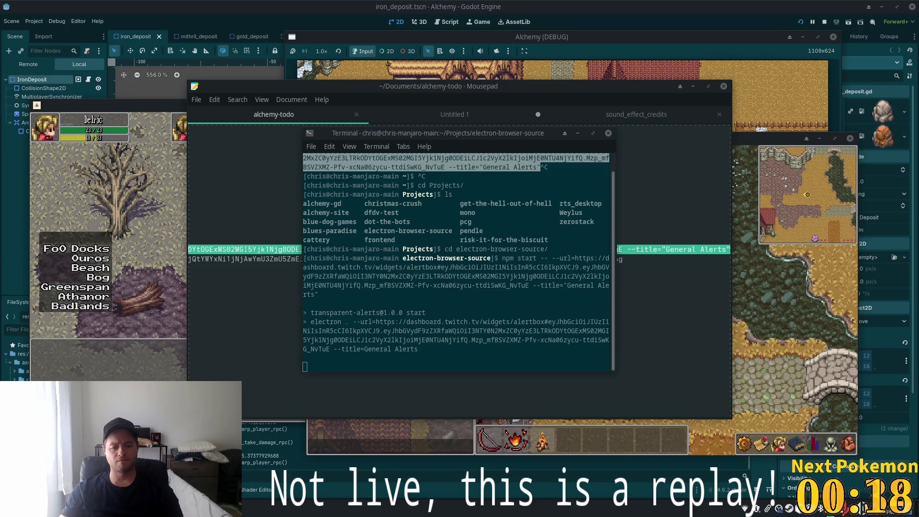
right_click(281, 469)
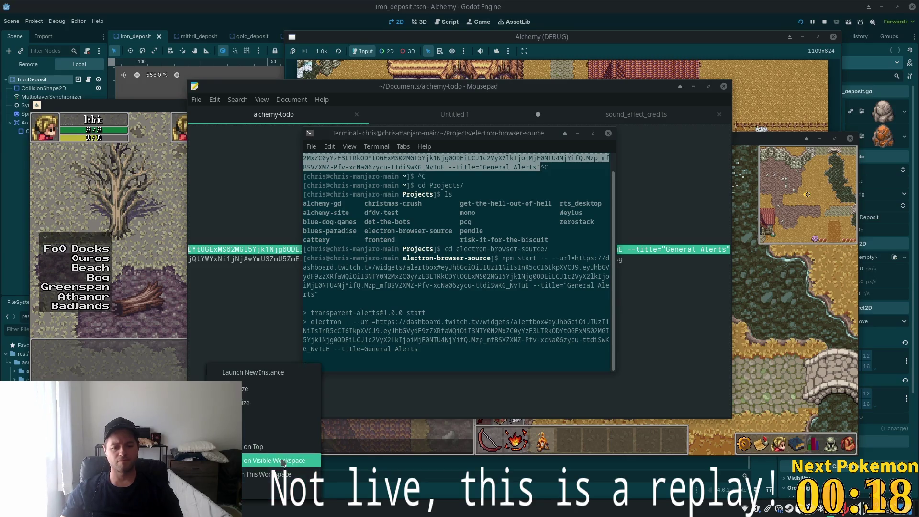
click(242, 416)
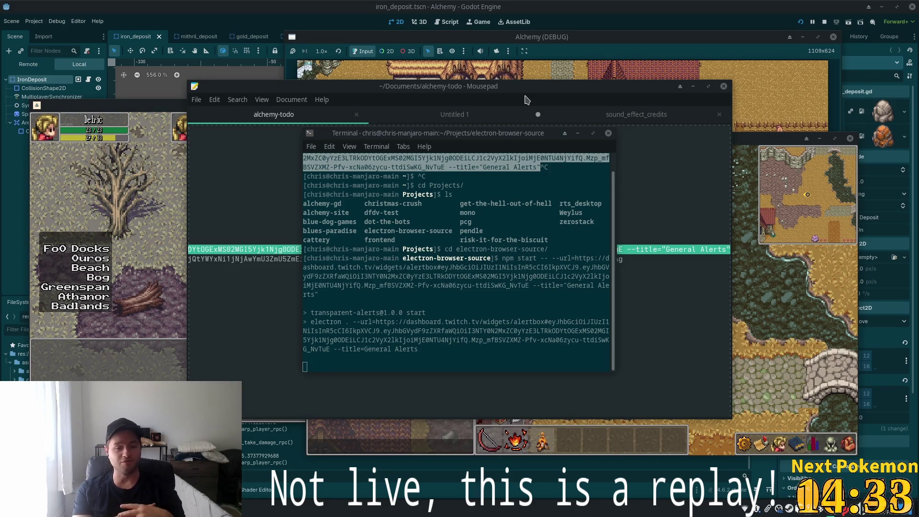
Step: Minimize the terminal so Mousepad's alchemy-todo notes are in front
click(578, 133)
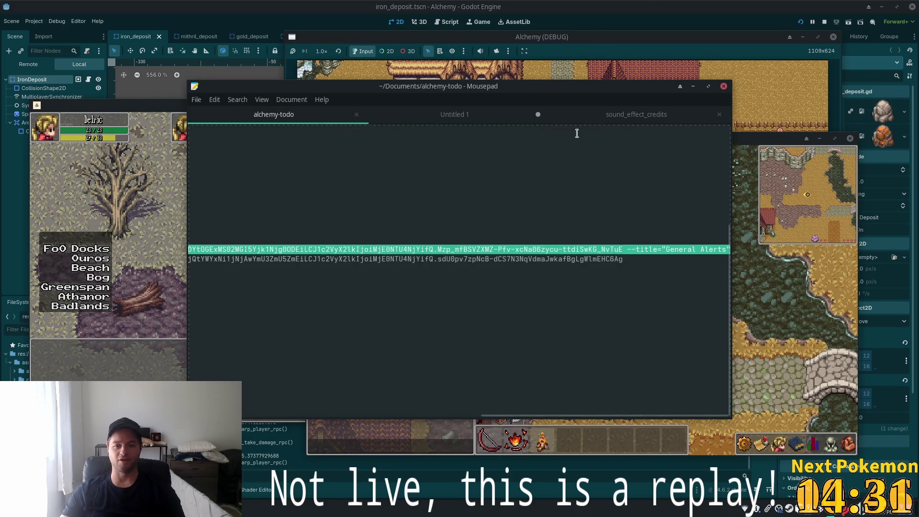
Step: Delete the finished skill upgrade book line from the Untitled 1 todo list, cancelling Save As
click(425, 114)
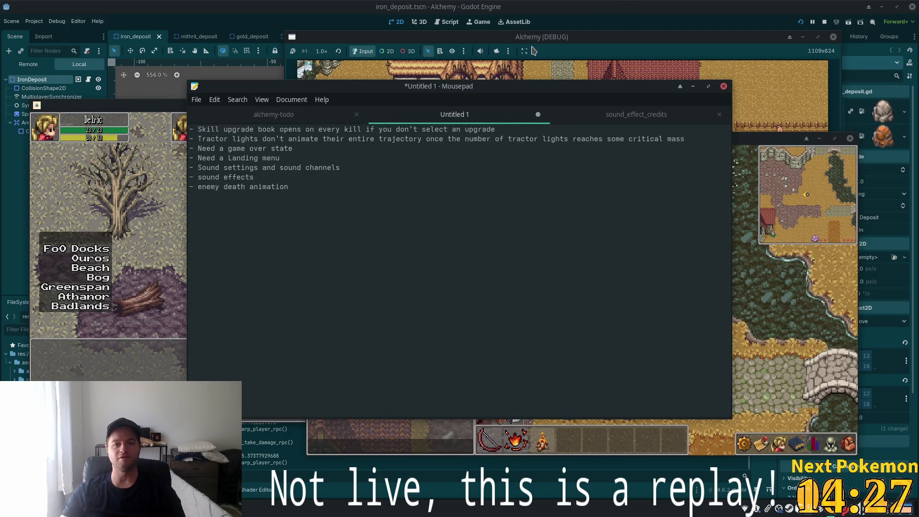
click(645, 5)
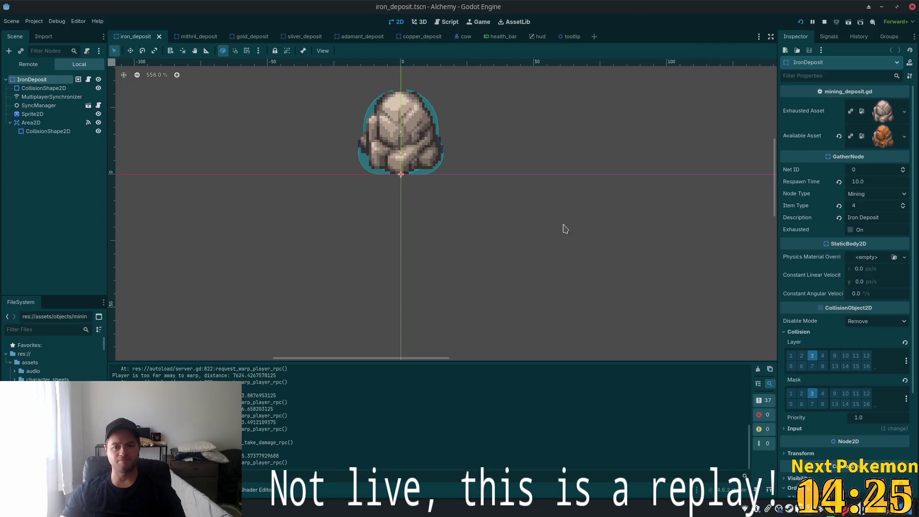
key(alt+Tab)
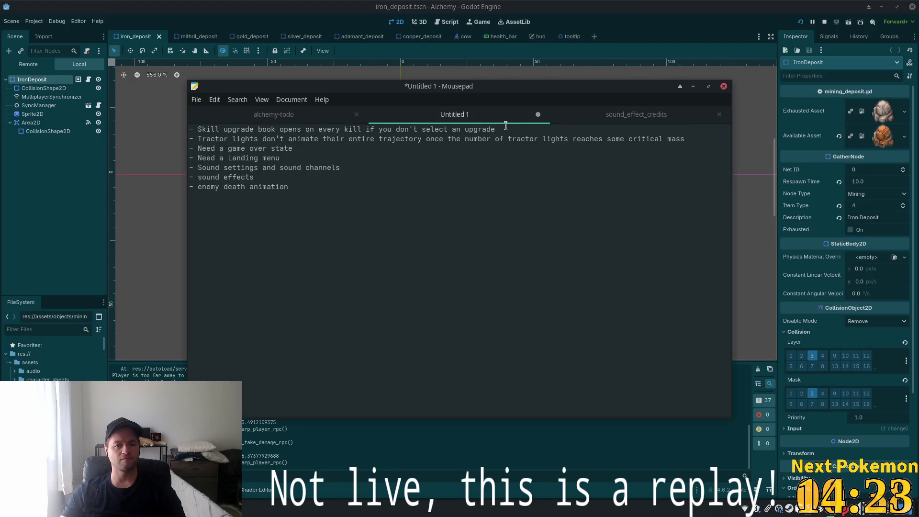
key(shift+Home)
key(BackSpace)
key(BackSpace)
text(\)
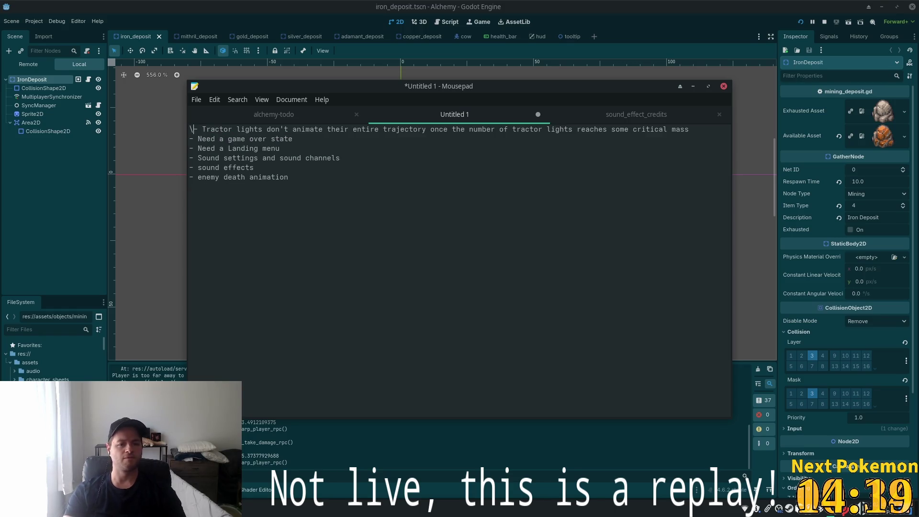
key(BackSpace)
key(ctrl+s)
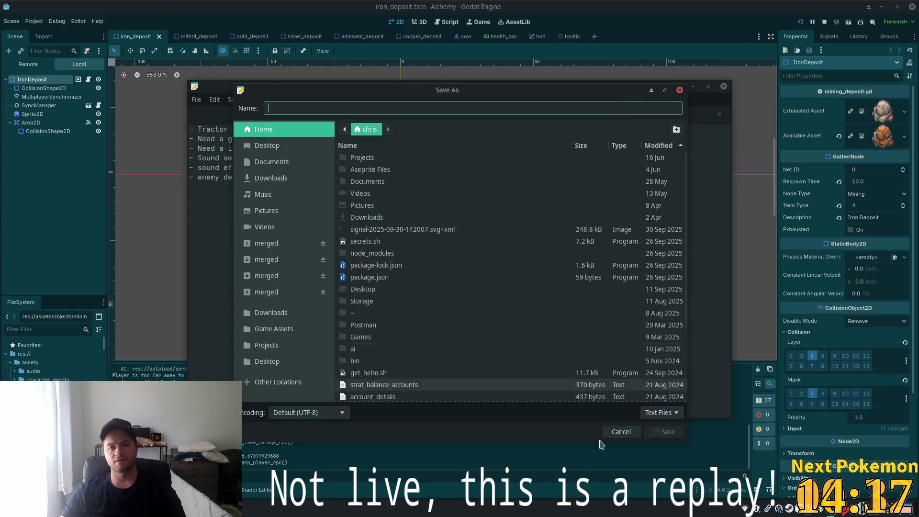
click(620, 431)
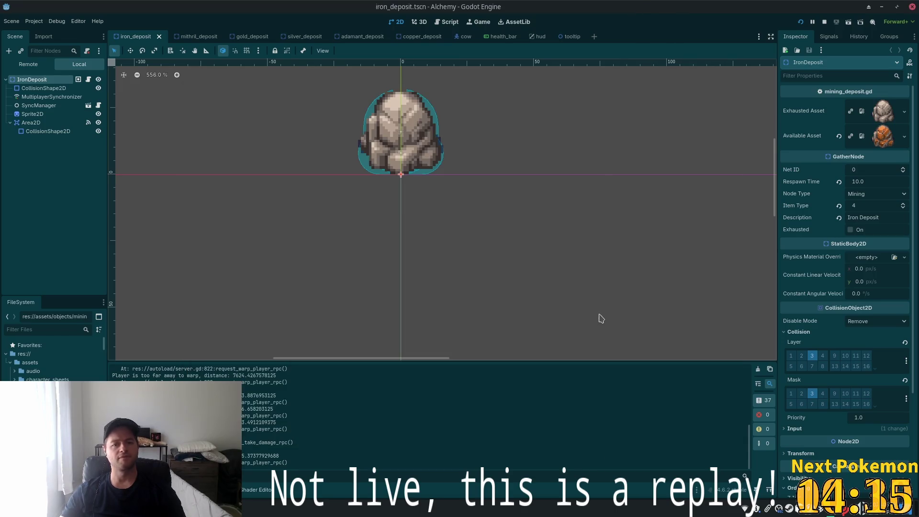
Step: Close the Alchemy project's Godot editor, choosing Stop & Quit for the running game
key(super)
click(912, 8)
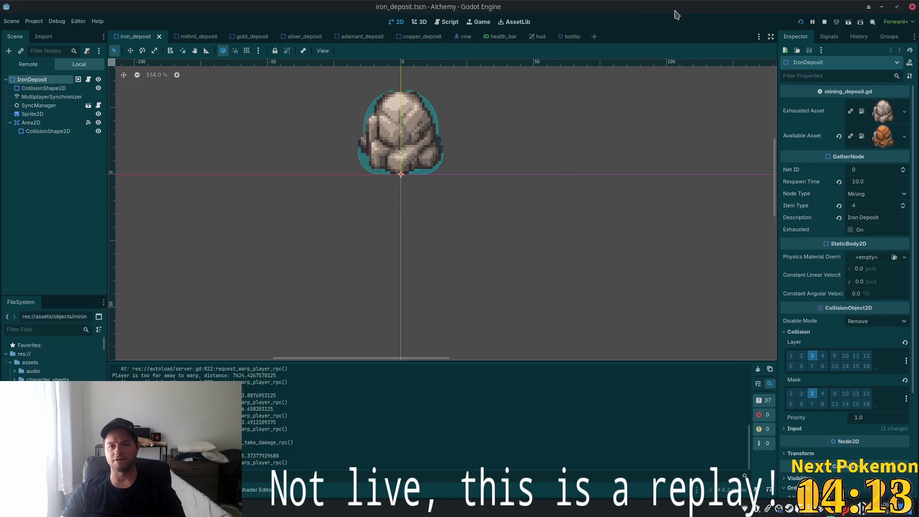
click(912, 8)
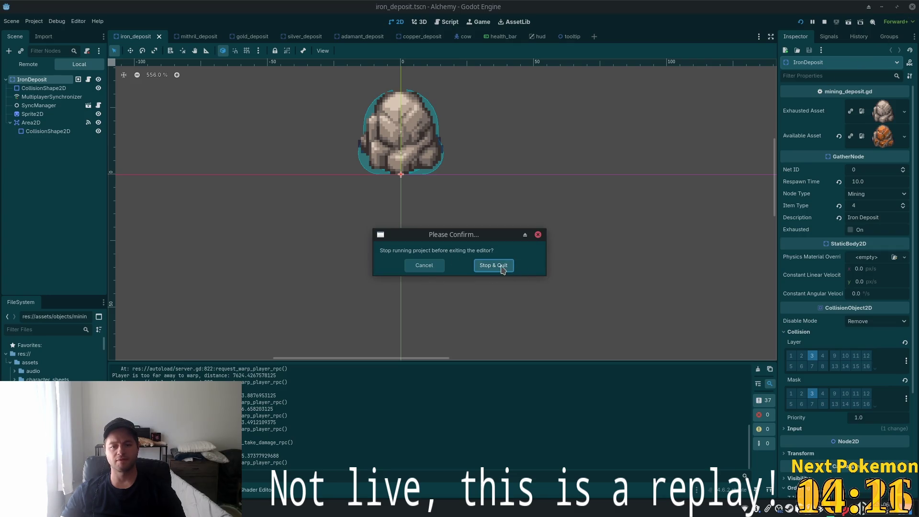
click(493, 266)
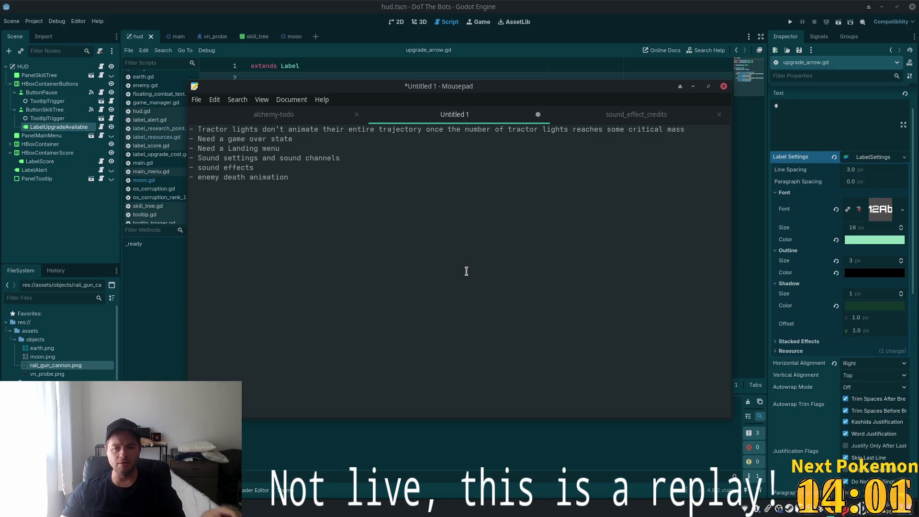
Step: Raise the DoT The Bots editor at upgrade_arrow.gd line 13, then open the Pokemon Community Game popup
click(542, 4)
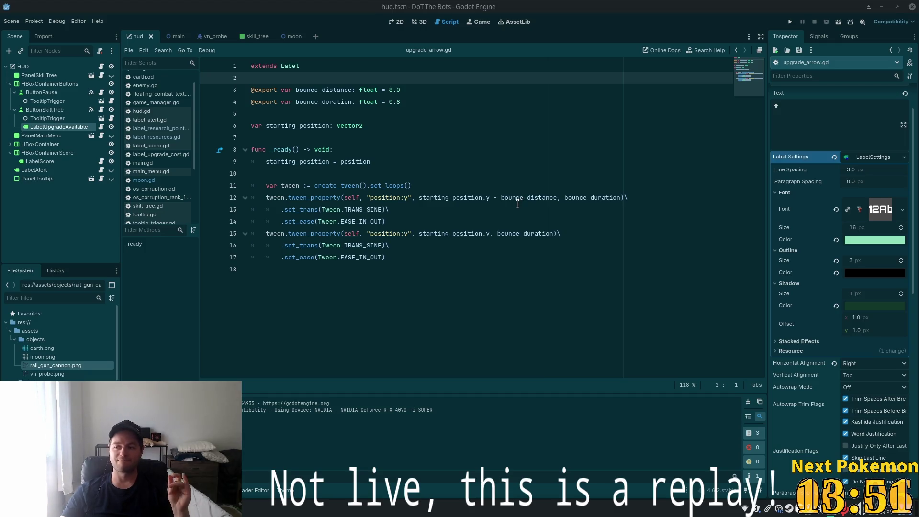
click(461, 209)
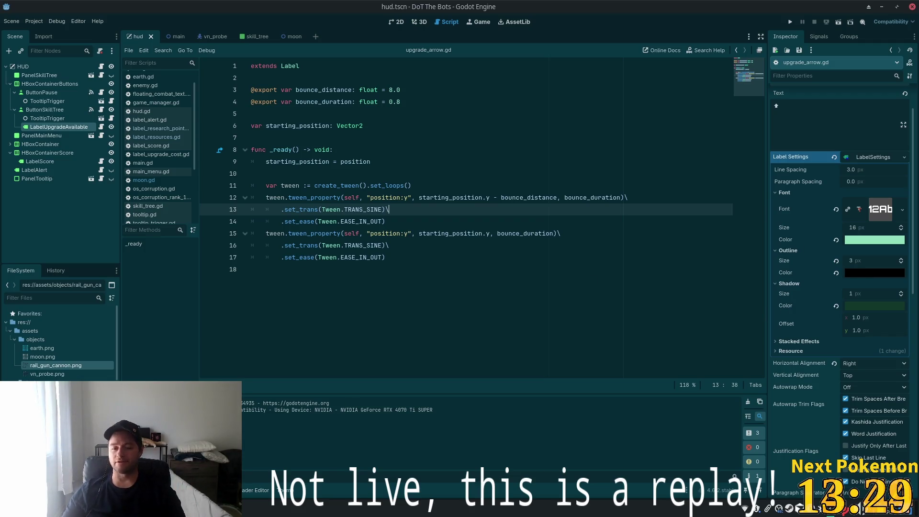
click(356, 491)
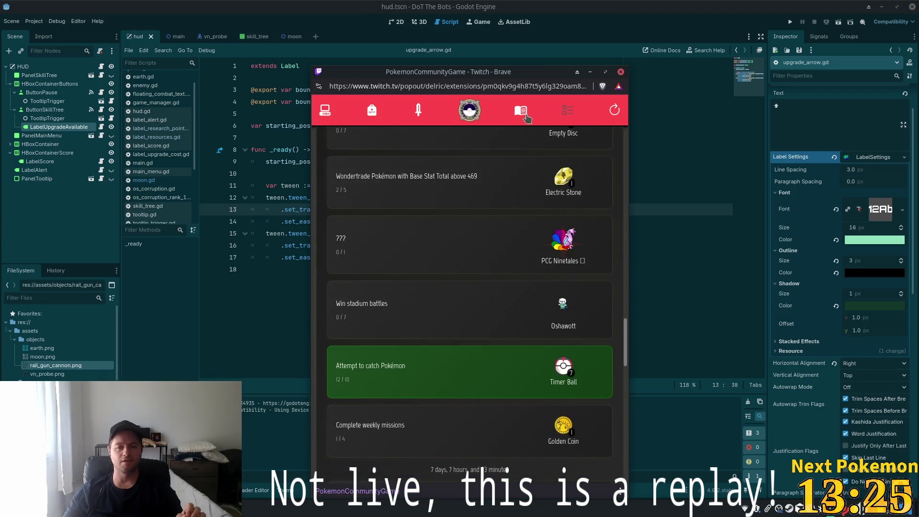
click(369, 111)
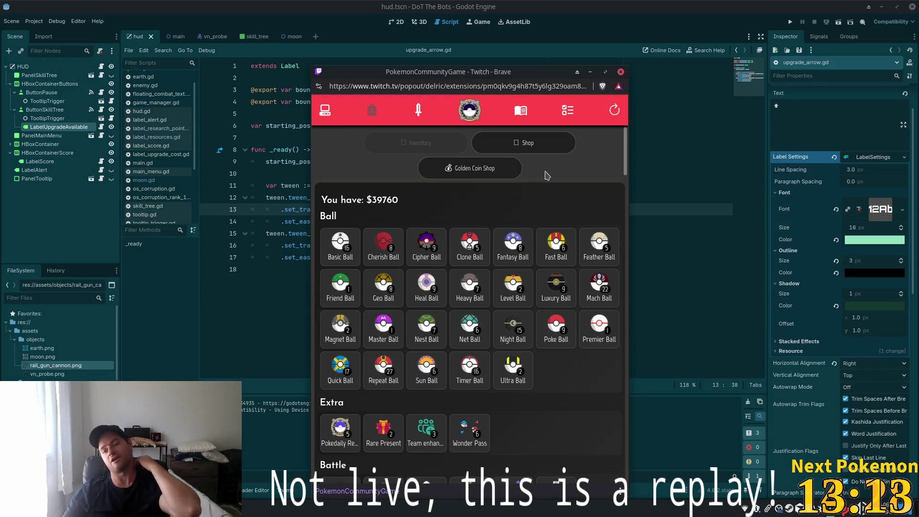
click(591, 5)
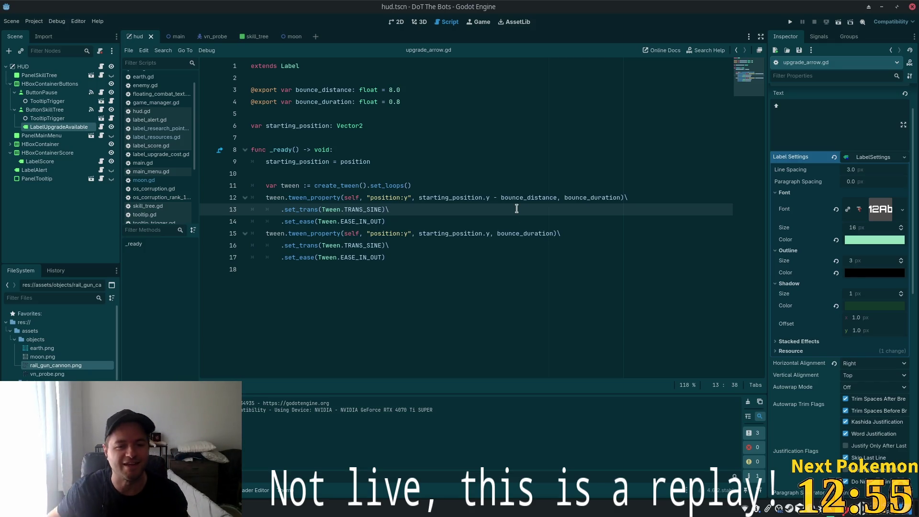
Step: Select the upgrade arrow label in the HUD's 2D view and set its vertical alignment to Bottom
click(507, 162)
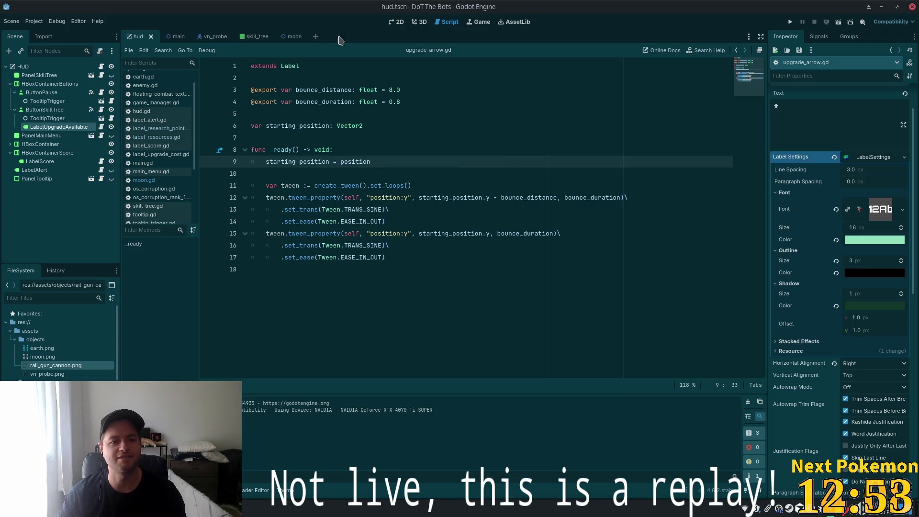
click(394, 22)
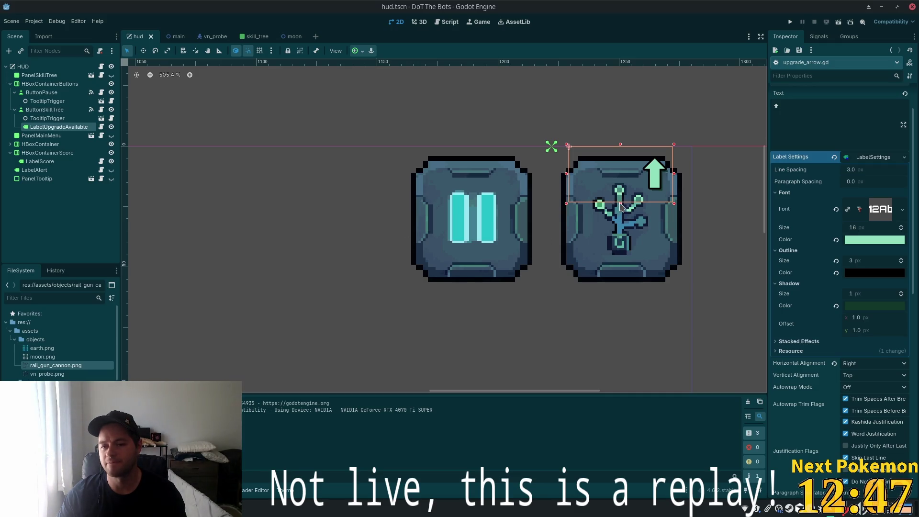
click(620, 214)
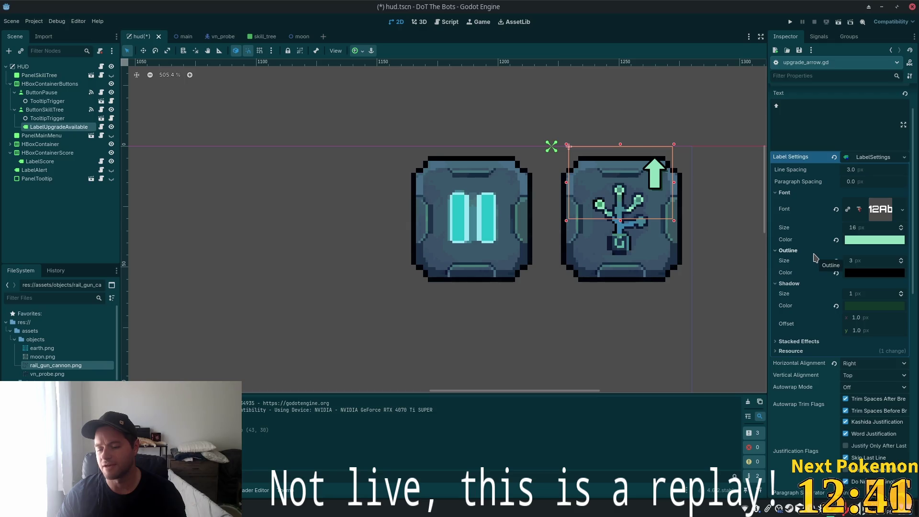
scroll(823, 221, up, 2)
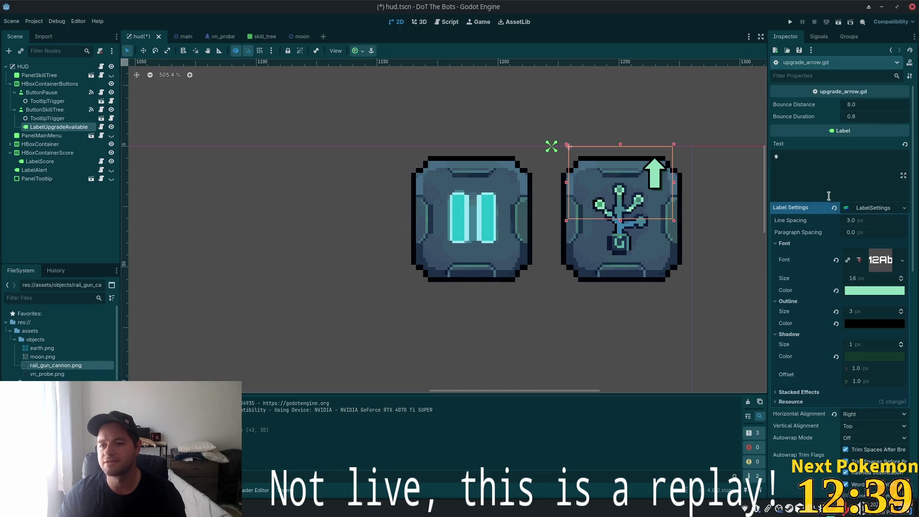
click(872, 209)
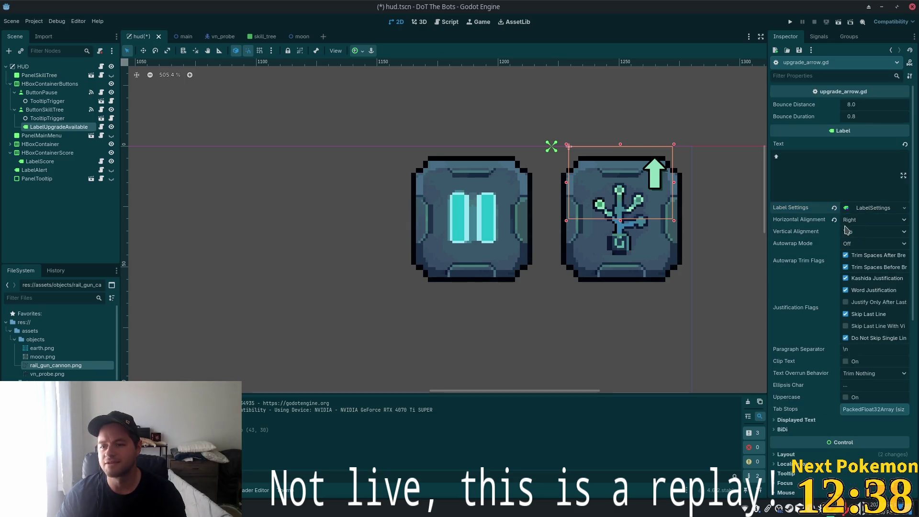
click(869, 234)
click(866, 270)
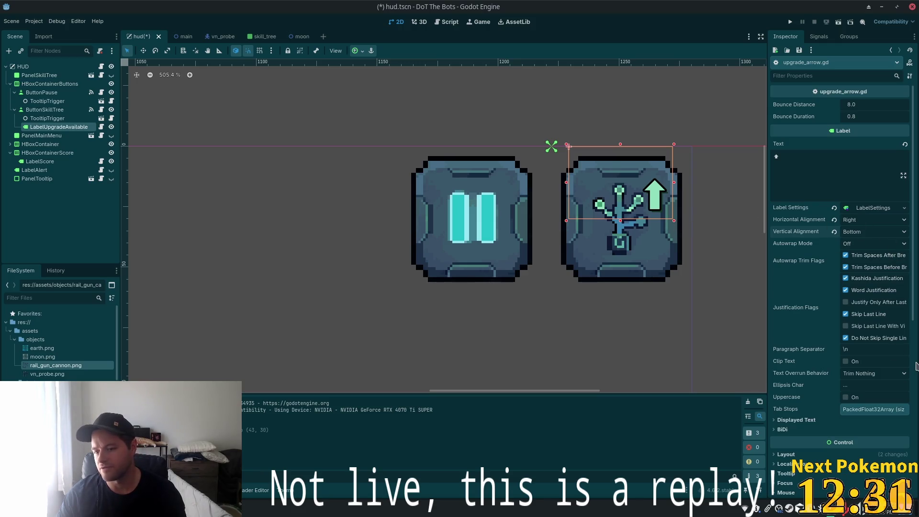
Step: Set the arrow's font size to 23, extend the label downward, then save and run the game
click(870, 210)
click(886, 276)
text(19)
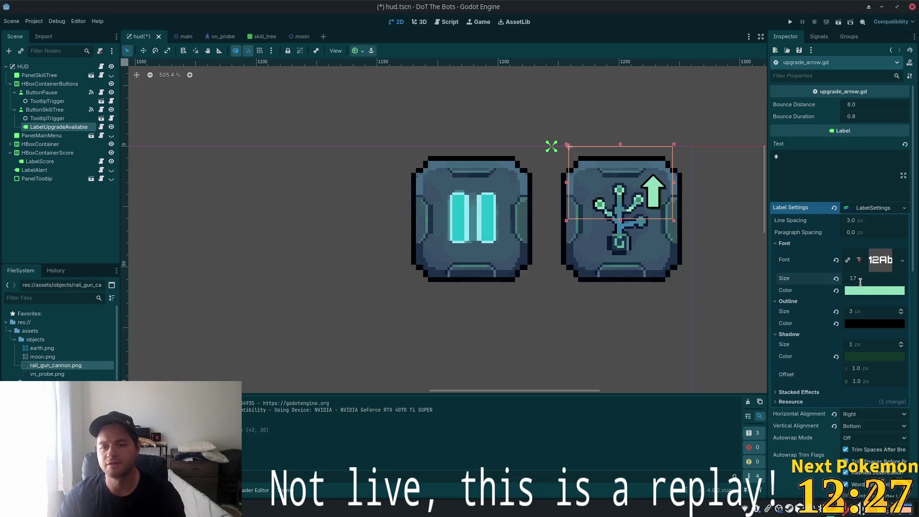
scroll(860, 282, up, 1)
scroll(860, 282, up, 2)
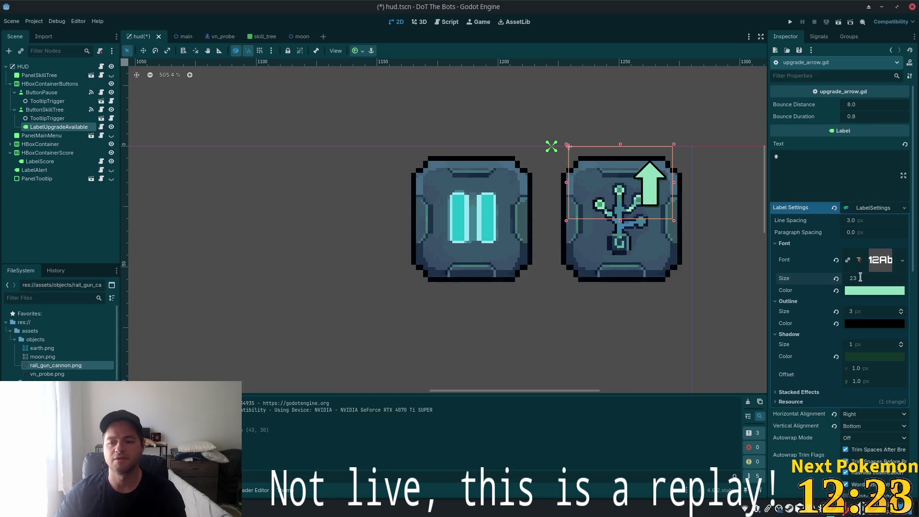
drag(619, 220, 619, 234)
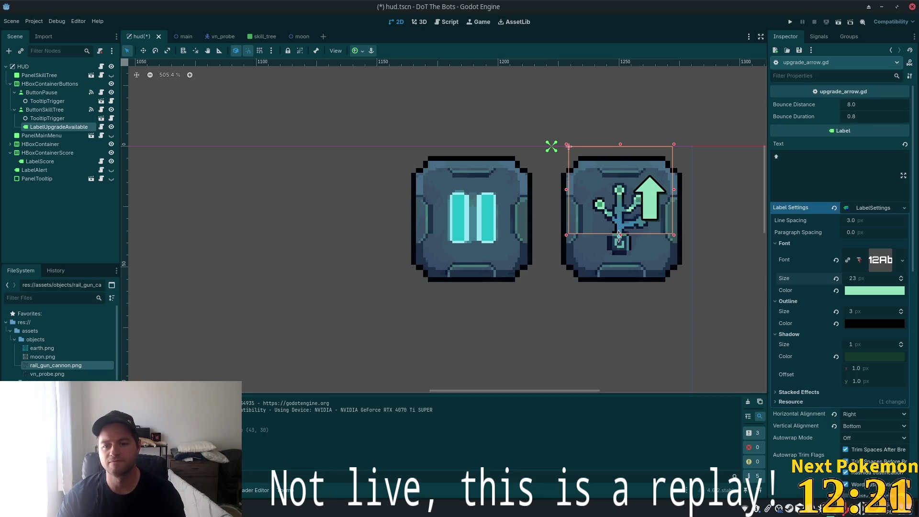
key(ctrl+s)
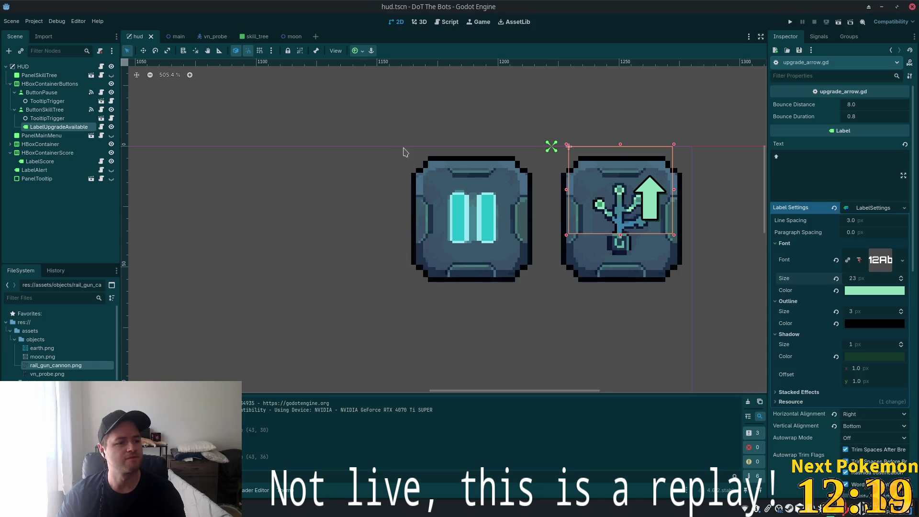
click(790, 23)
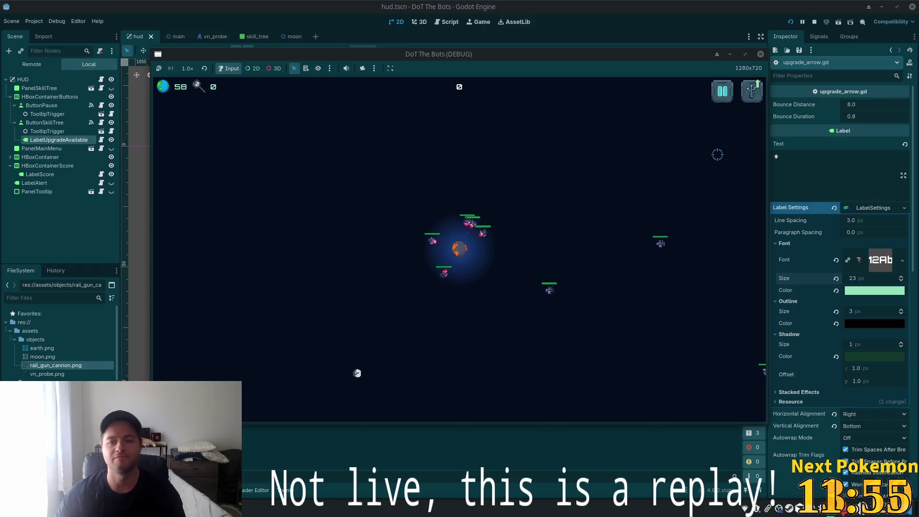
Step: Change the arrow's font colour to bright green #87e853, then save and rerun the game
key(F8)
click(891, 295)
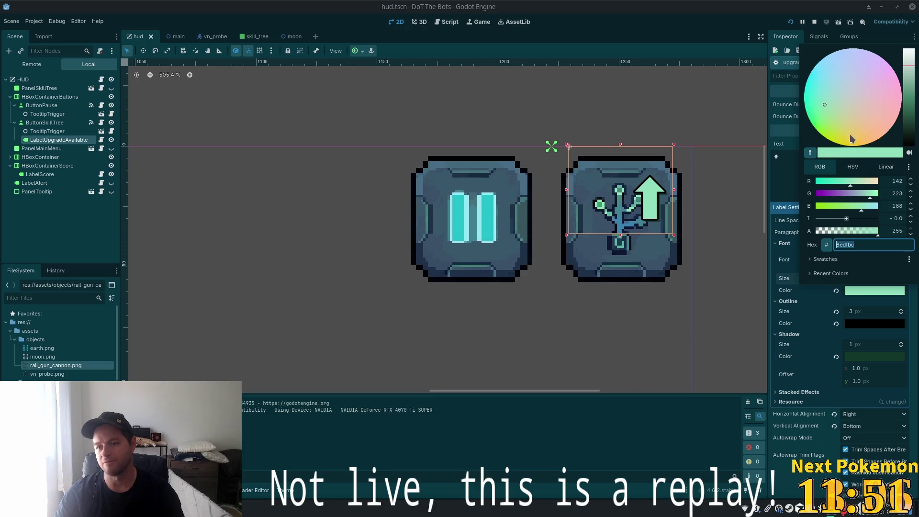
click(822, 126)
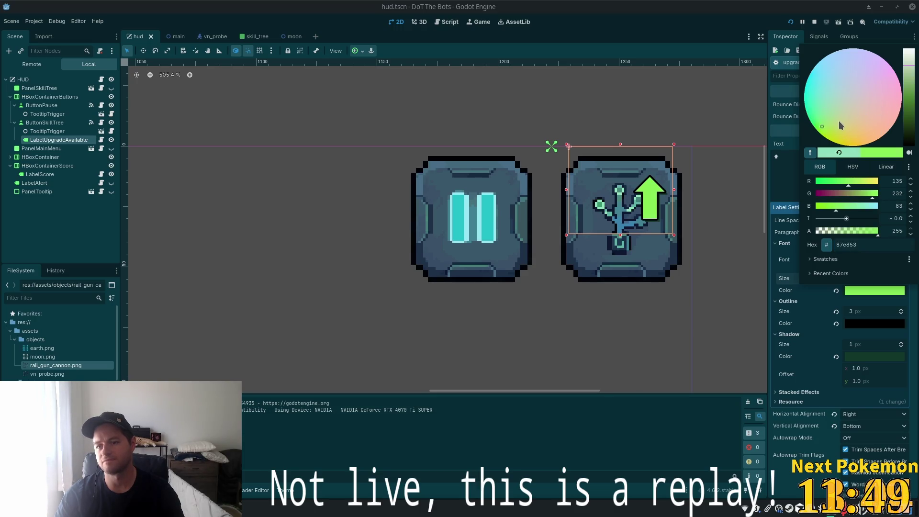
key(F5)
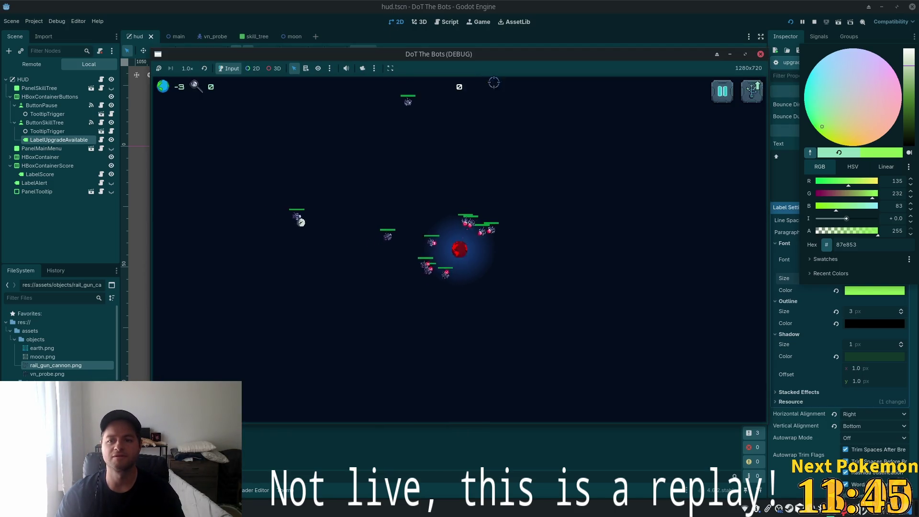
key(F8)
click(792, 148)
key(F5)
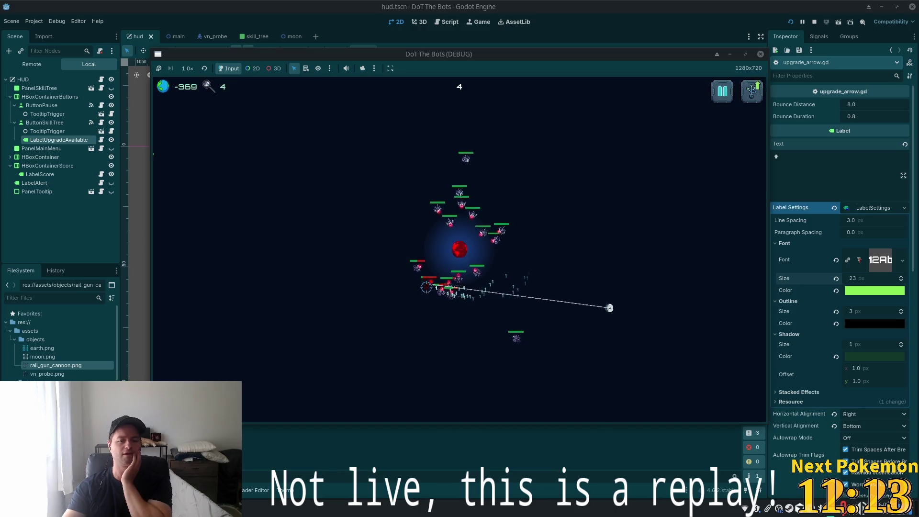
key(Tab)
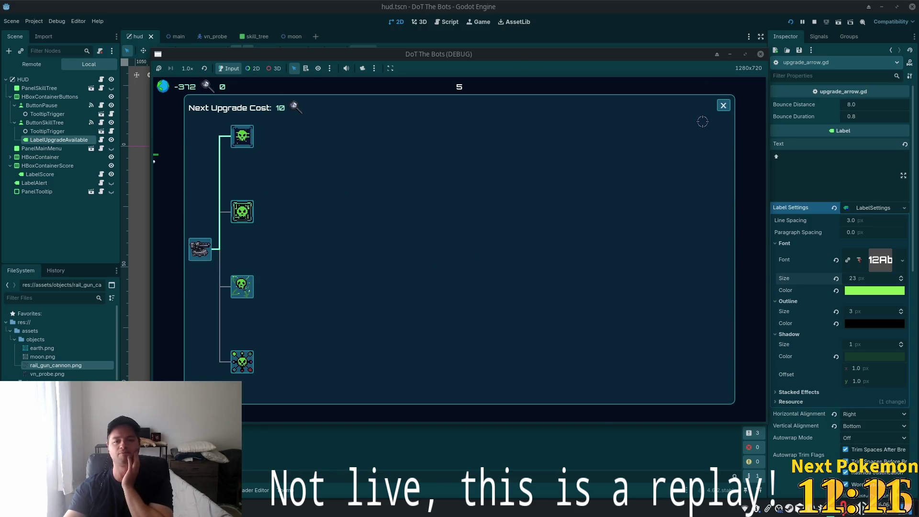
click(722, 105)
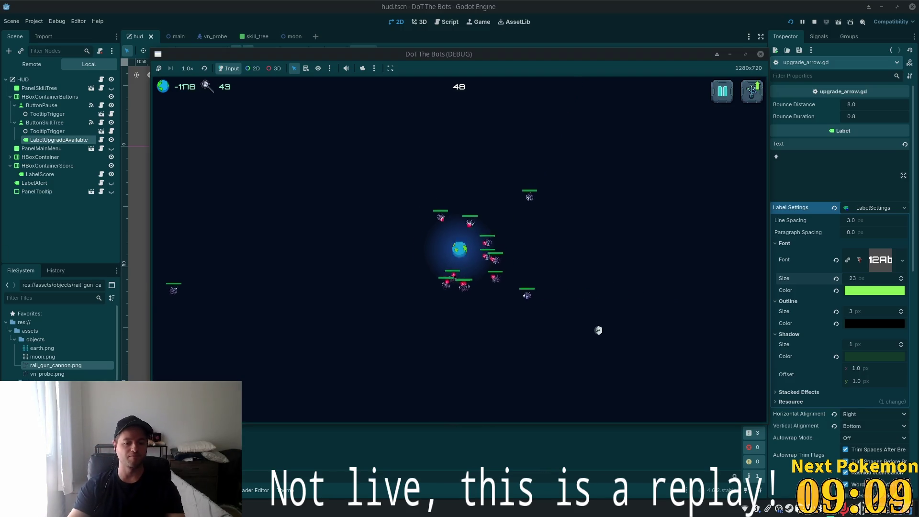
Step: Open a Terminal in ~/Projects/dot-the-bots with Ctrl+Alt+T
click(242, 508)
click(259, 450)
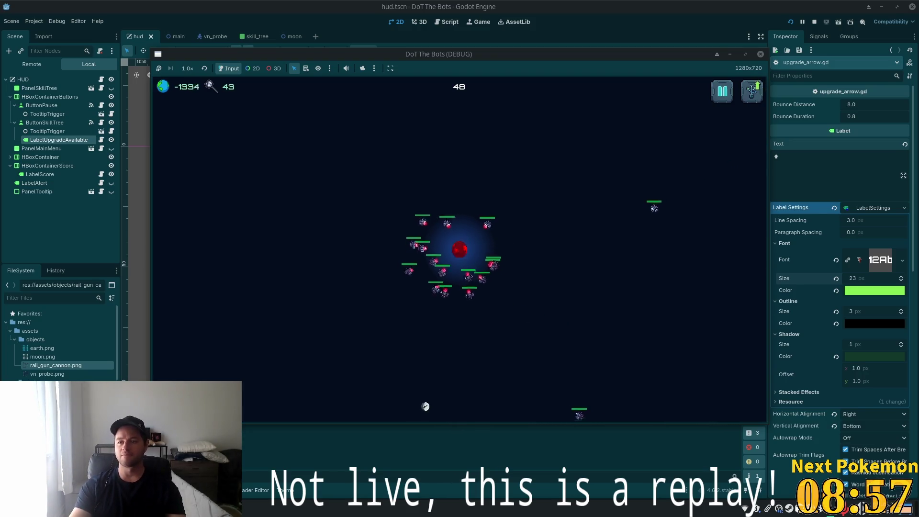
key(ctrl+alt+t)
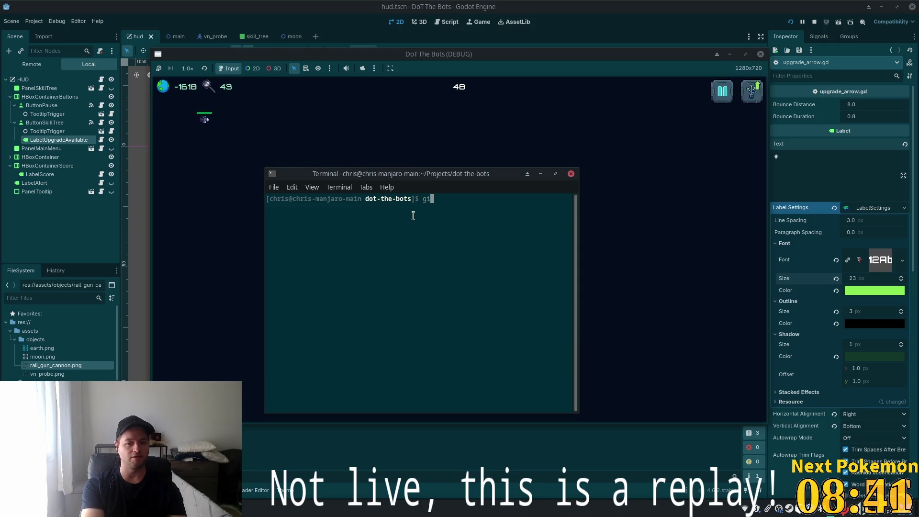
text(git remote a)
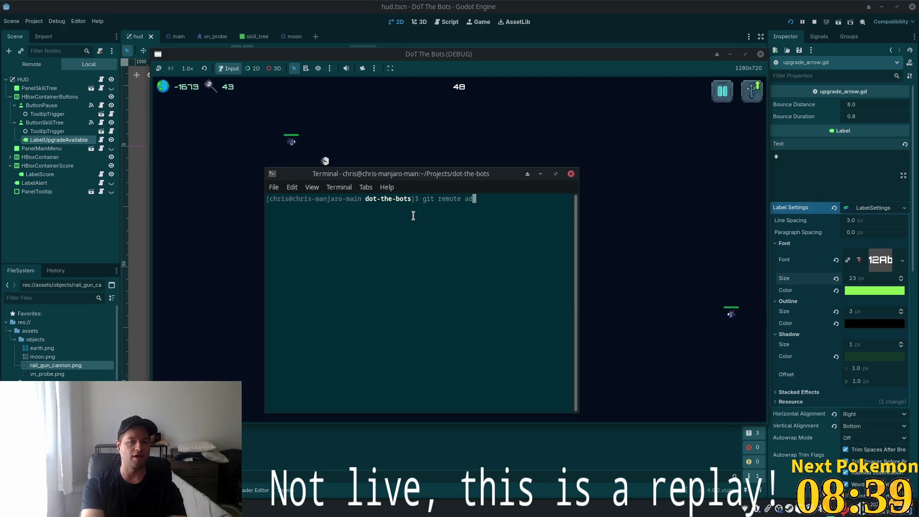
Step: Clear the half-typed git remote command and run git add . to stage all changes
text(dd origin https)
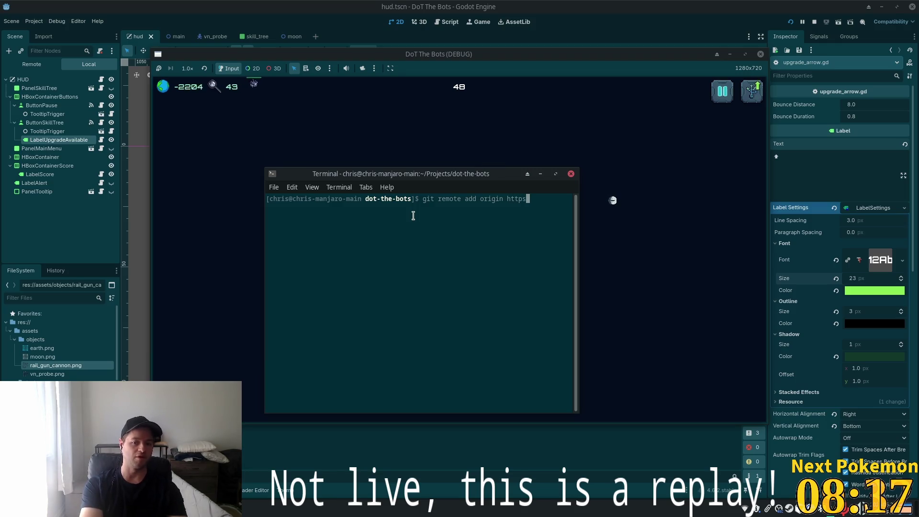
key(BackSpace)
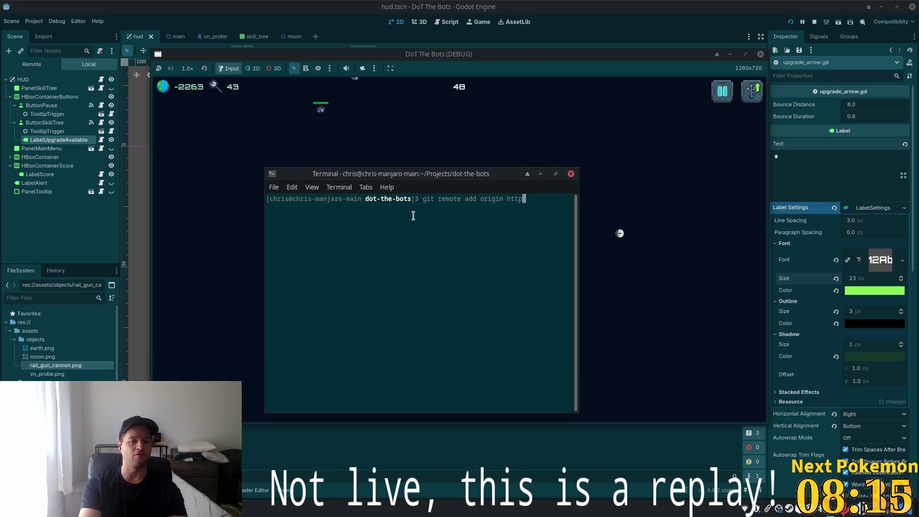
key(BackSpace)
key(BackSpace)
key(BackSpace)
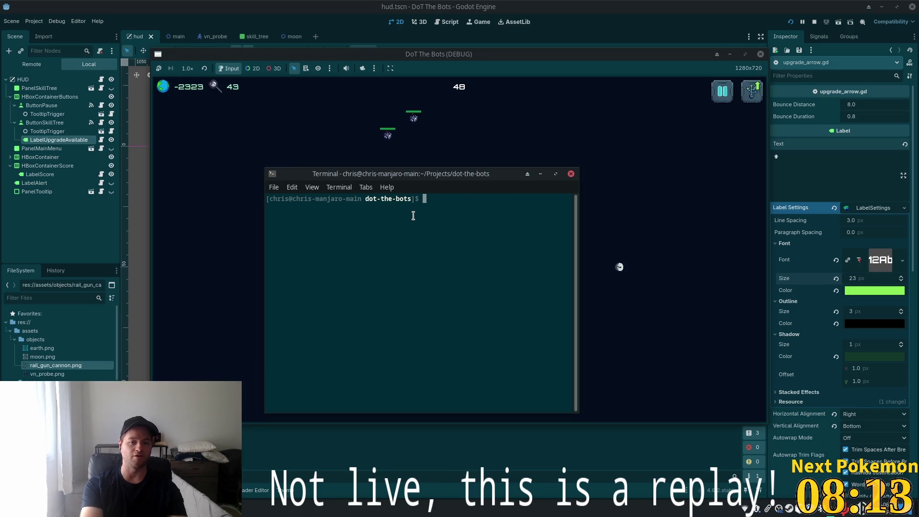
text(git add .)
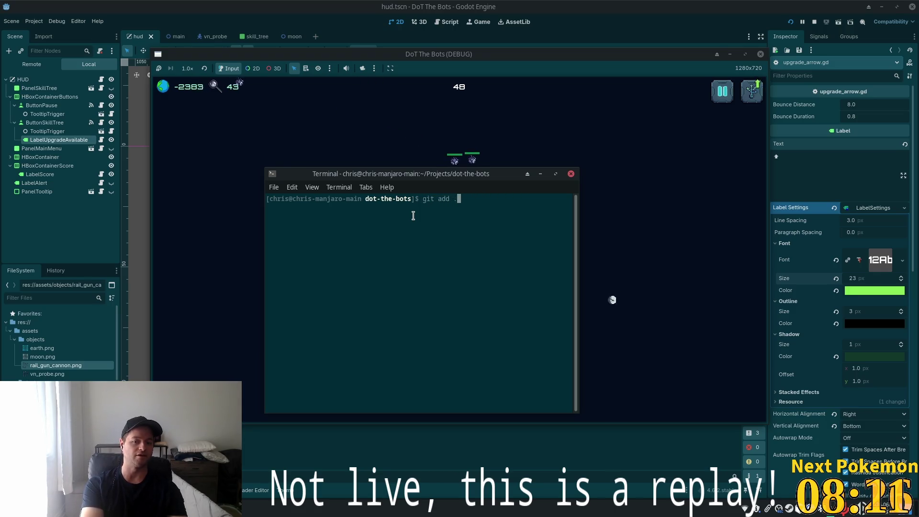
key(Return)
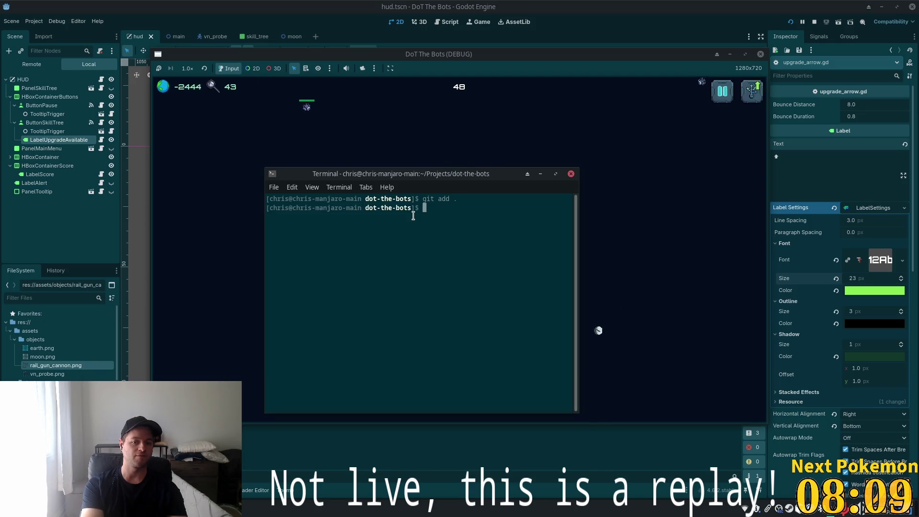
Step: Run git status to review the 22 modified and new files
text(git status)
key(Return)
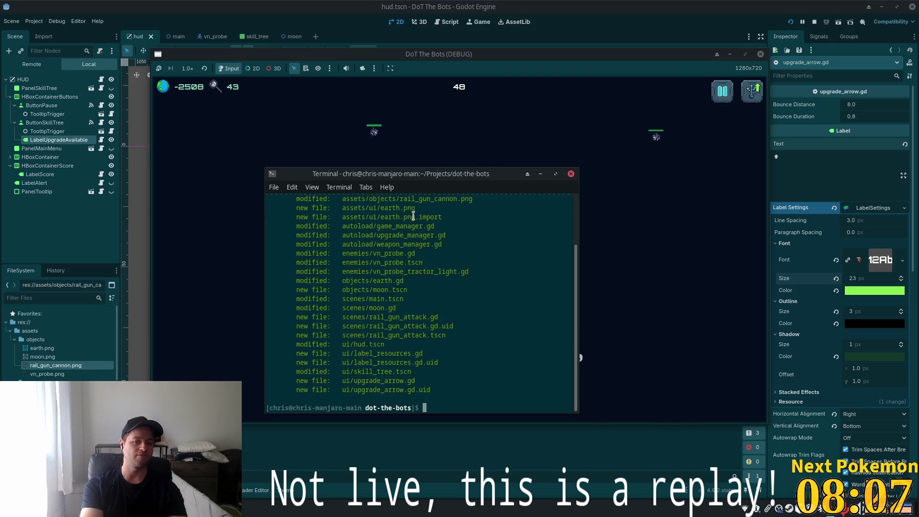
scroll(426, 257, up, 2)
text(git )
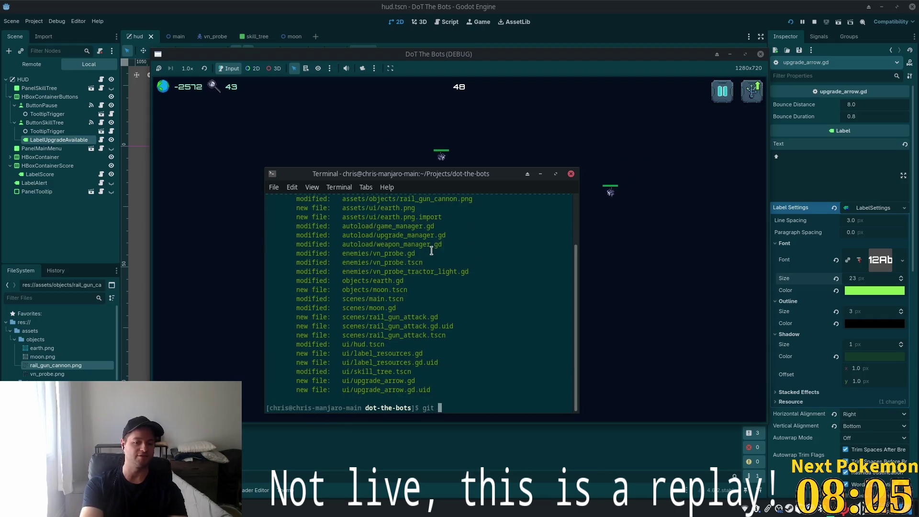
text(statr)
key(ctrl+u)
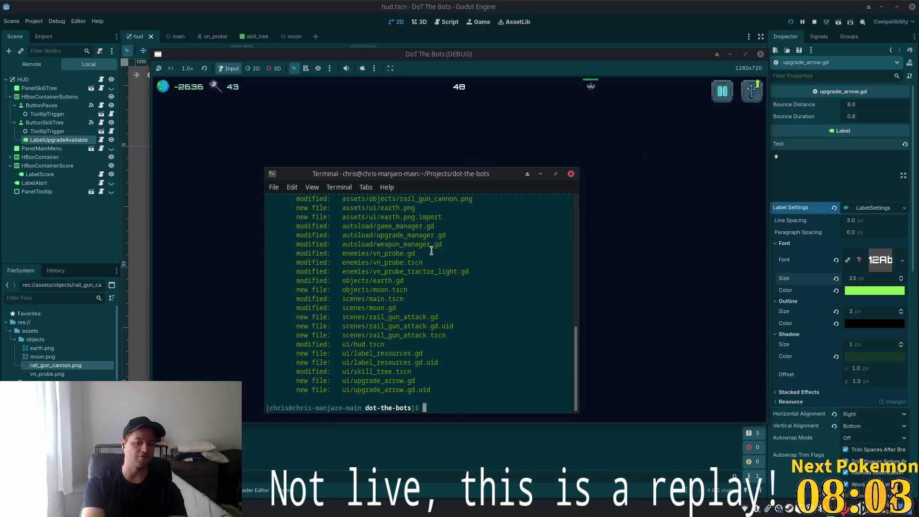
scroll(428, 303, up, 5)
scroll(424, 272, down, 5)
Step: Commit the staged files with message 'a' and start typing a git push
text(git commit -m "")
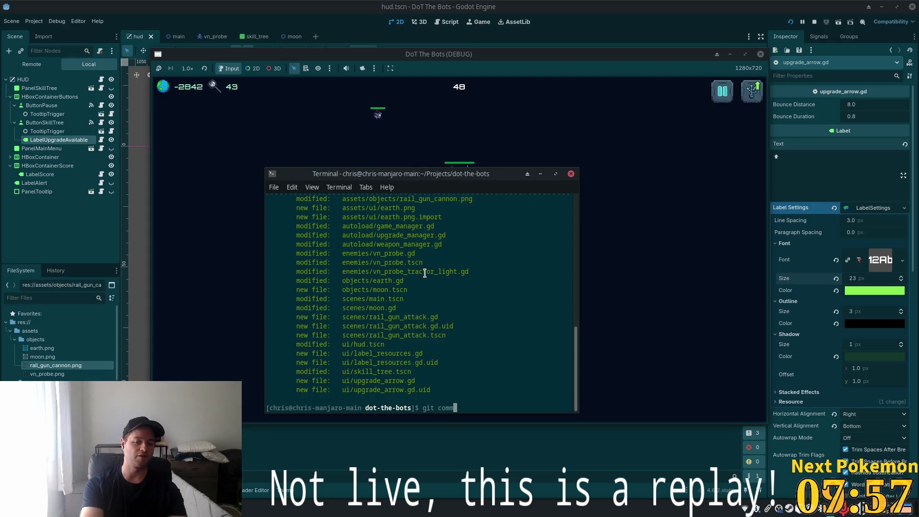
key(Left)
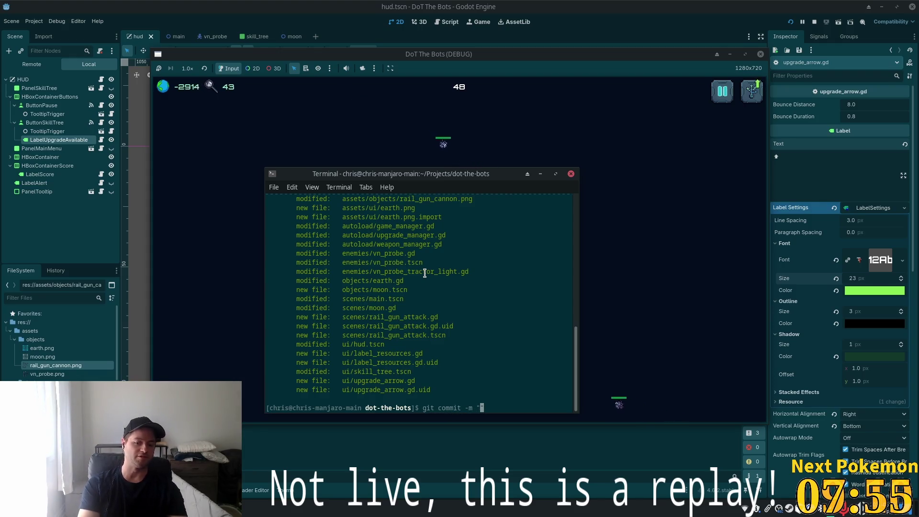
text(add a bunch of shit)
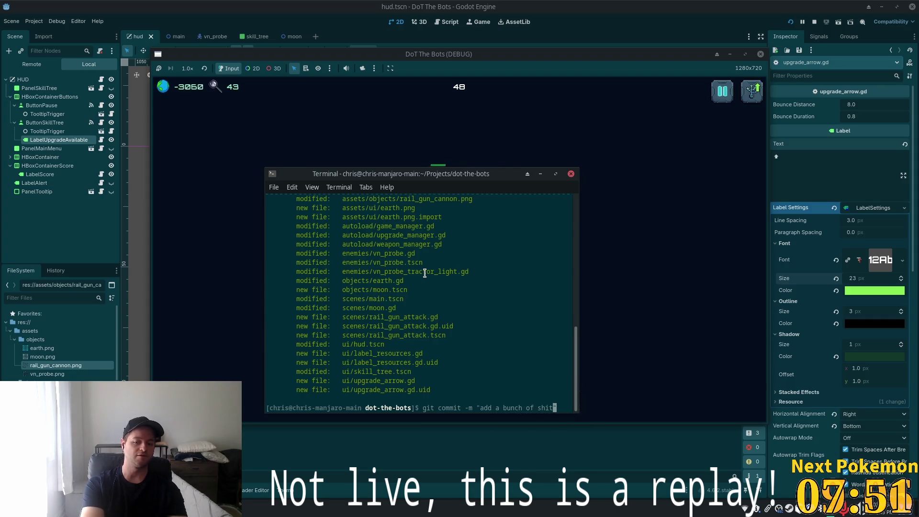
key(Return)
text(it push origin master)
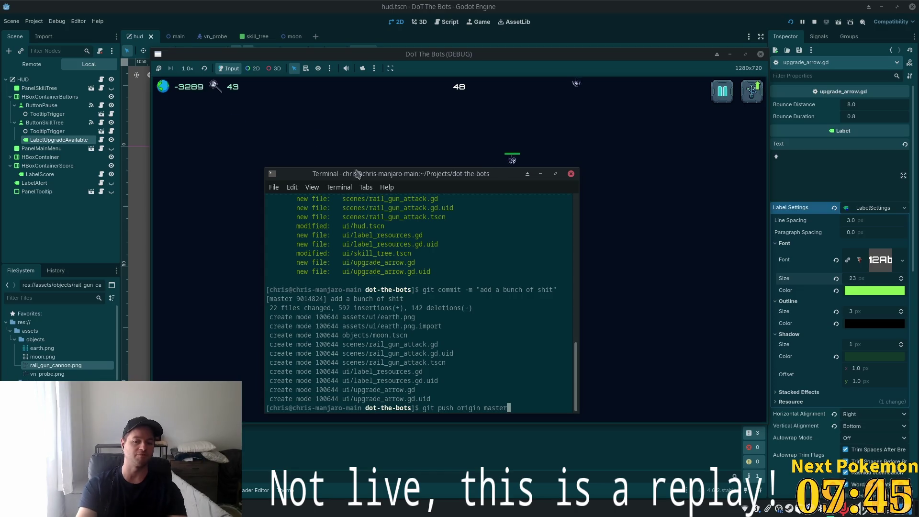
click(301, 222)
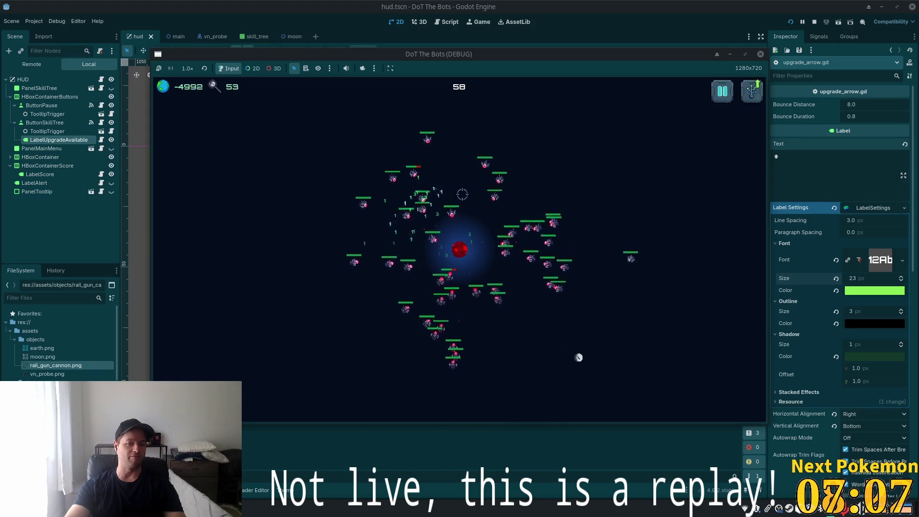
Step: Bring the running DoT The Bots (DEBUG) game window back in front of Cursor
key(alt+Tab)
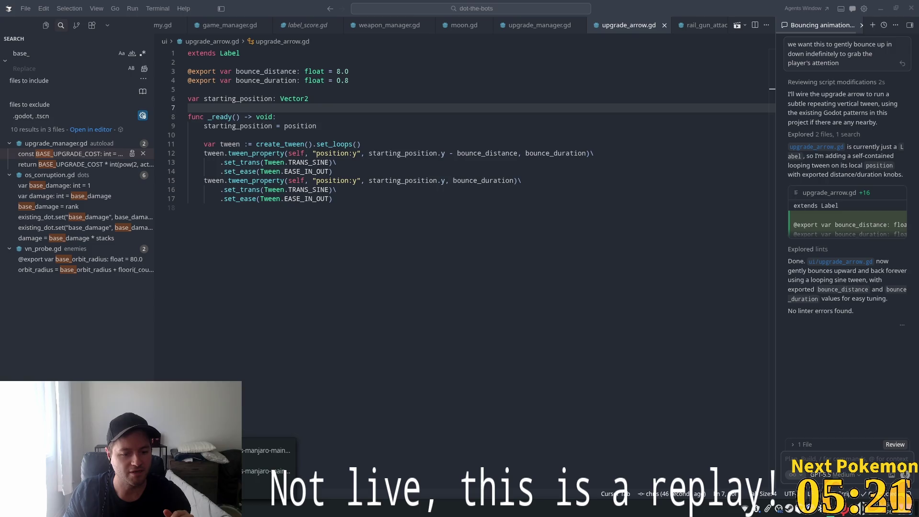
click(261, 471)
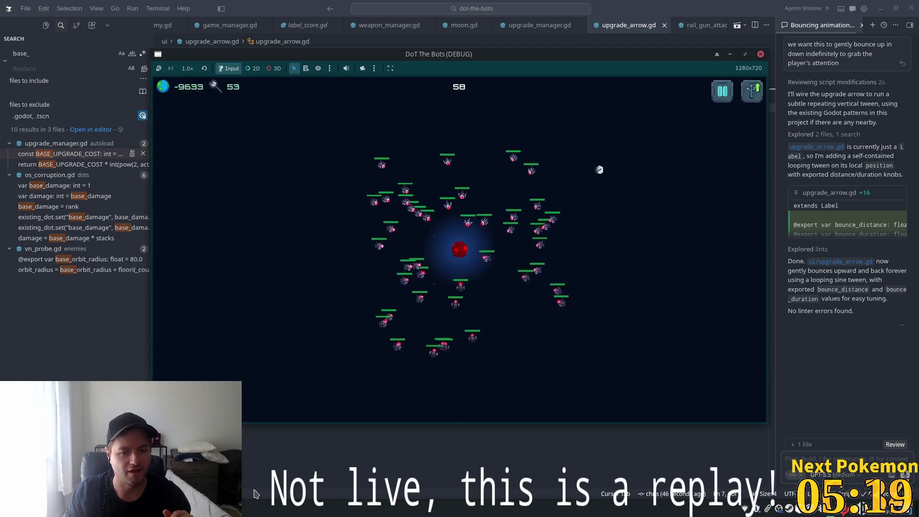
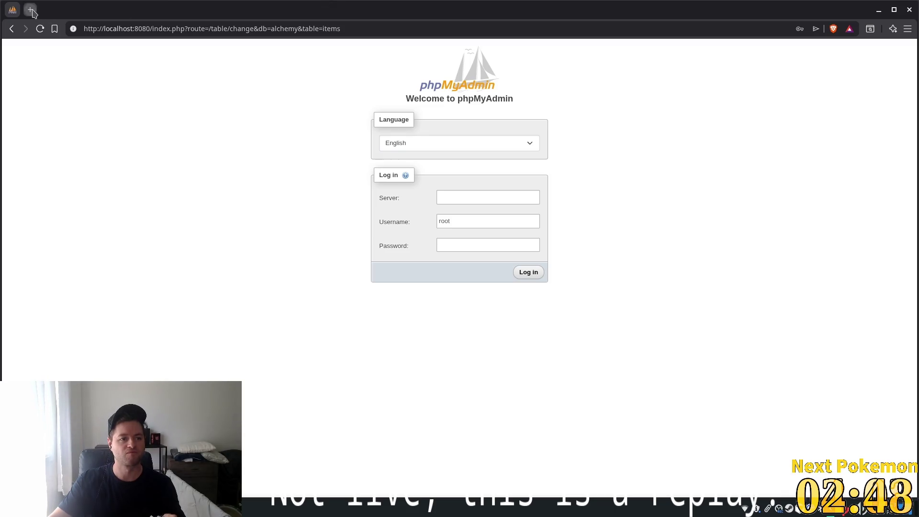
Step: Leave the running game in Cursor and open a new blank tab in Brave
click(30, 9)
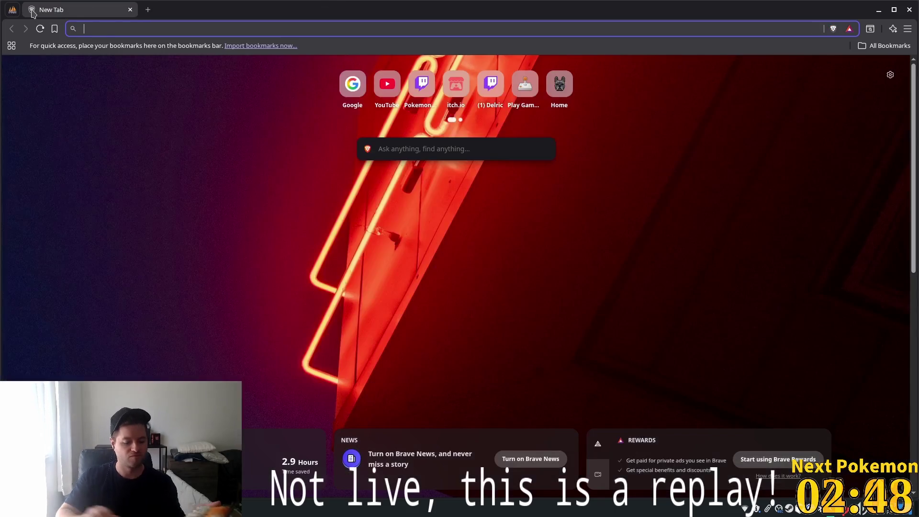
Step: Load Google and search for 'anchorpoint' using the autocomplete suggestion
text(goo)
key(Return)
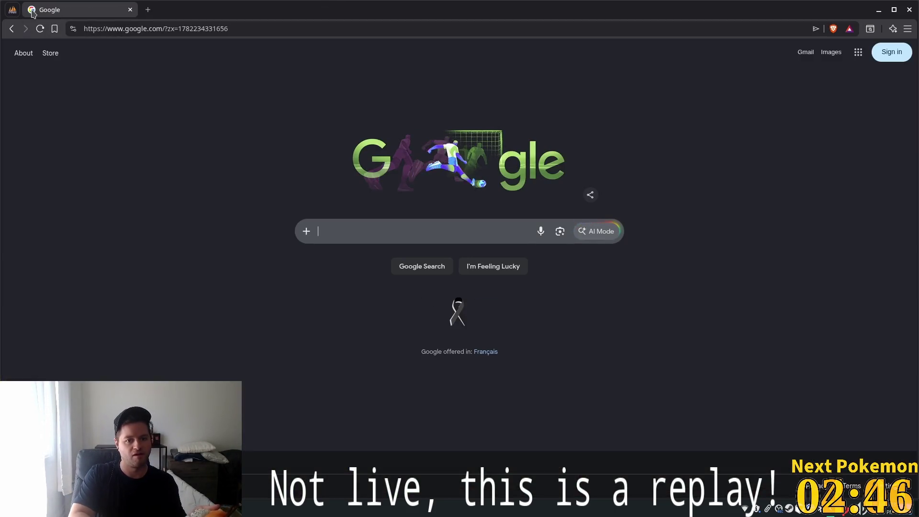
text(anch)
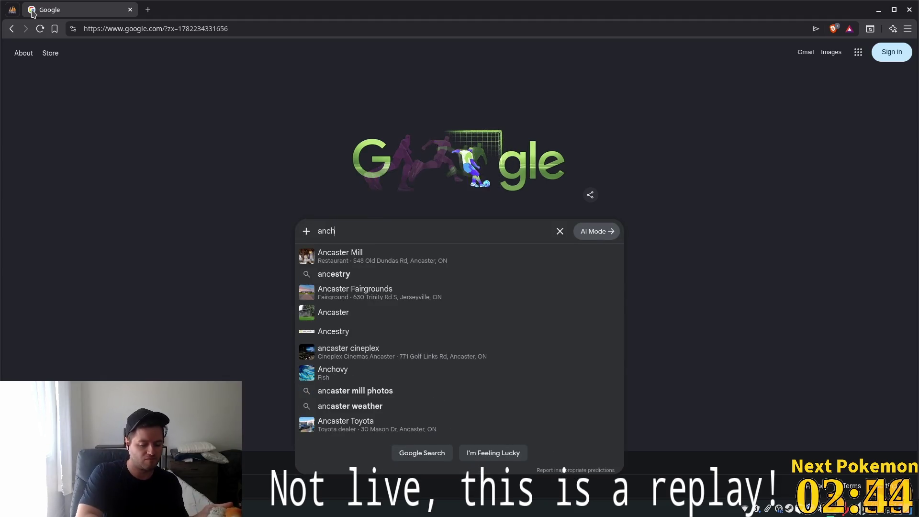
text(or)
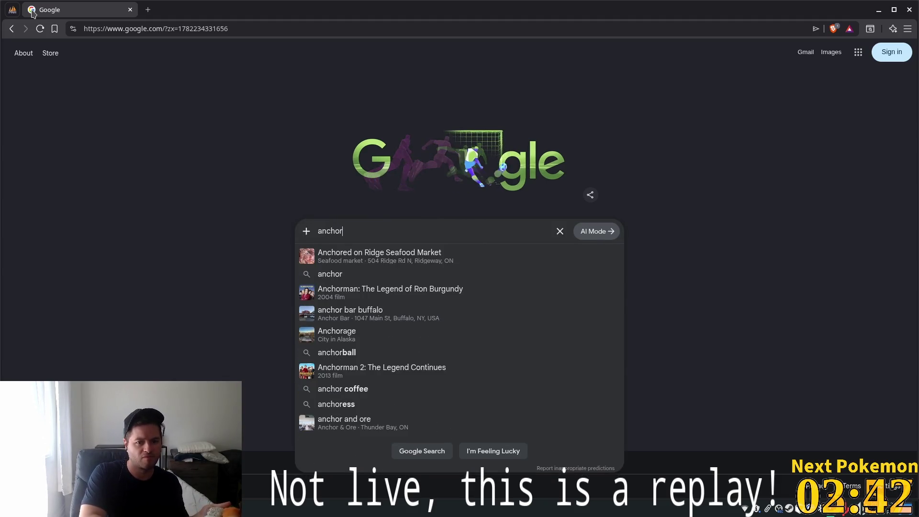
text(po)
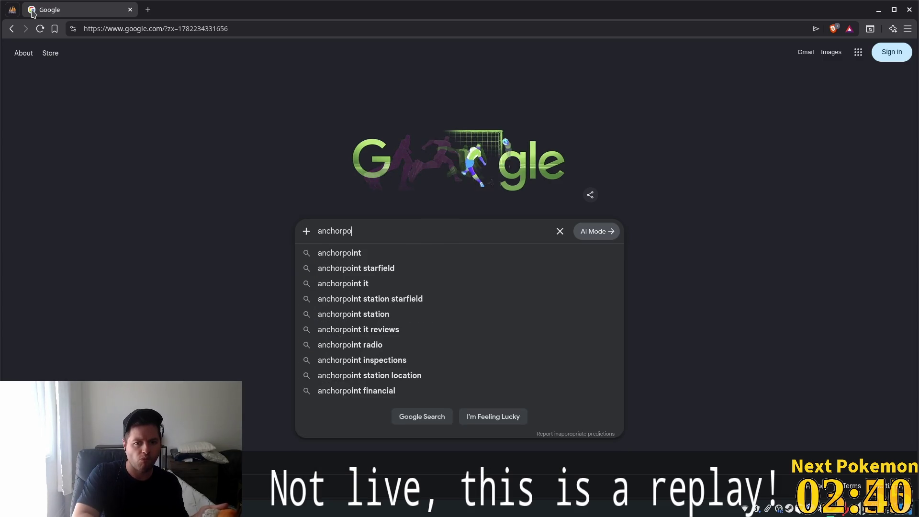
key(Down)
key(Return)
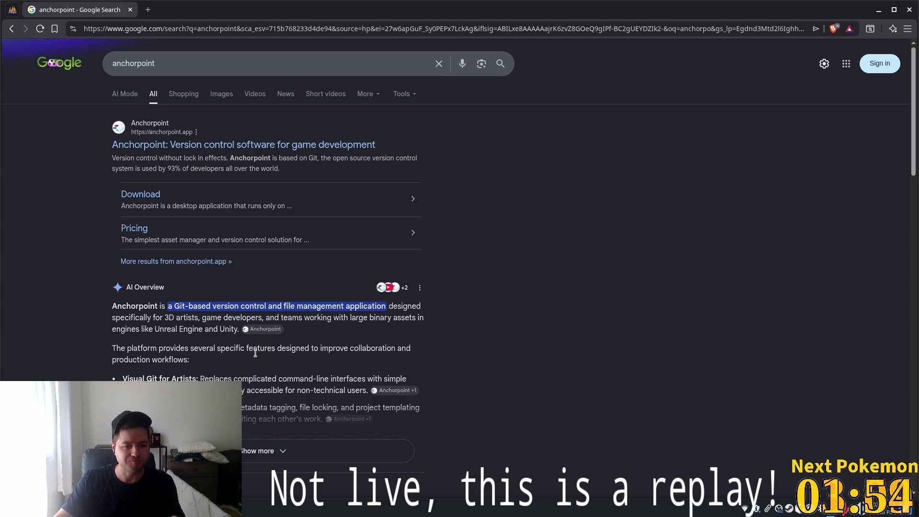
Step: Scroll through the anchorpoint AI Overview, highlighting the Visual Git for Artists point
scroll(149, 358, down, 2)
drag(154, 321, 220, 320)
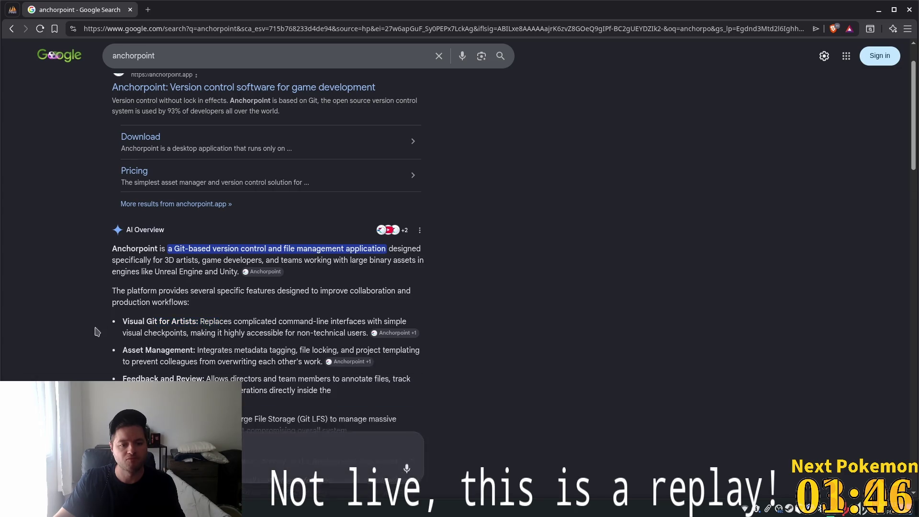
scroll(164, 348, down, 1)
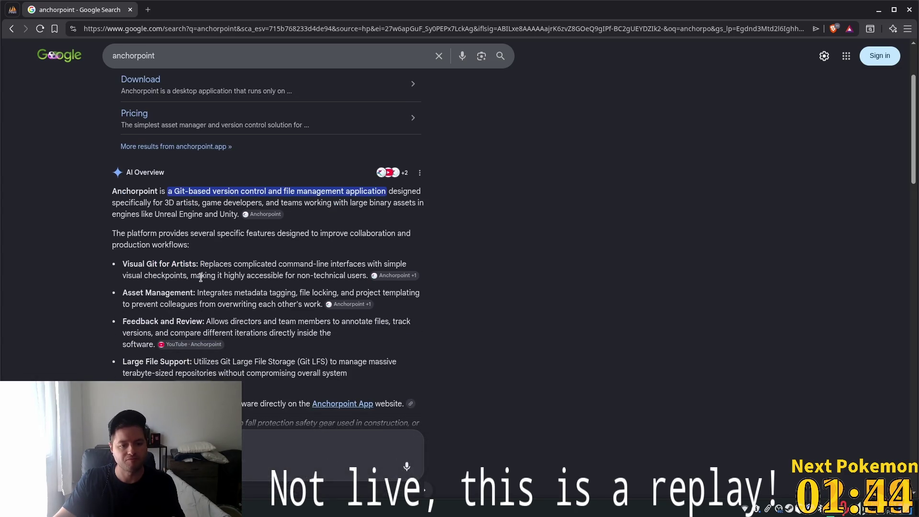
drag(133, 264, 194, 264)
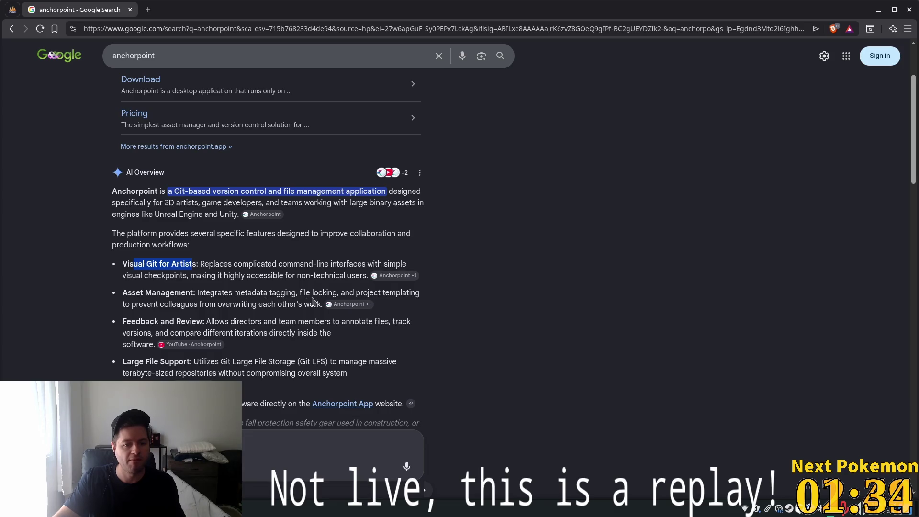
Step: Highlight the Git LFS sentence, clear the highlight, and bring the GitHub repository window forward
mouse_move(387, 305)
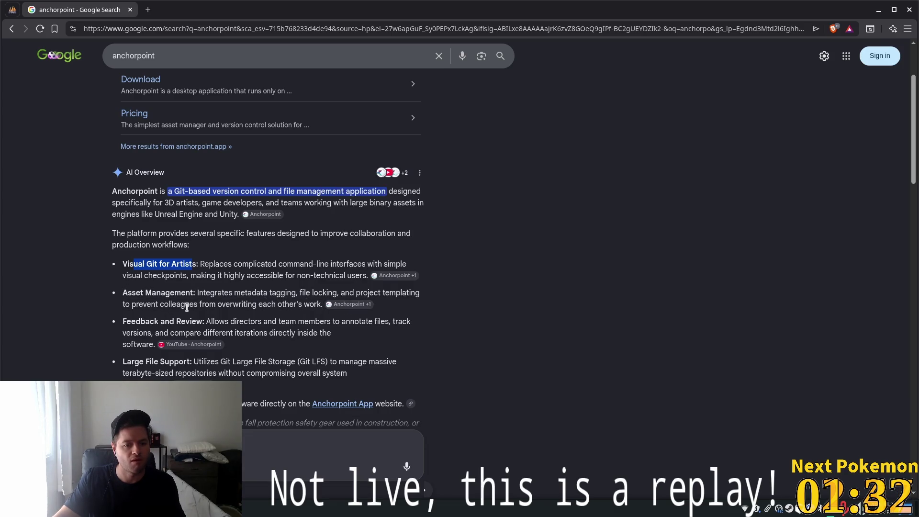
scroll(235, 323, down, 2)
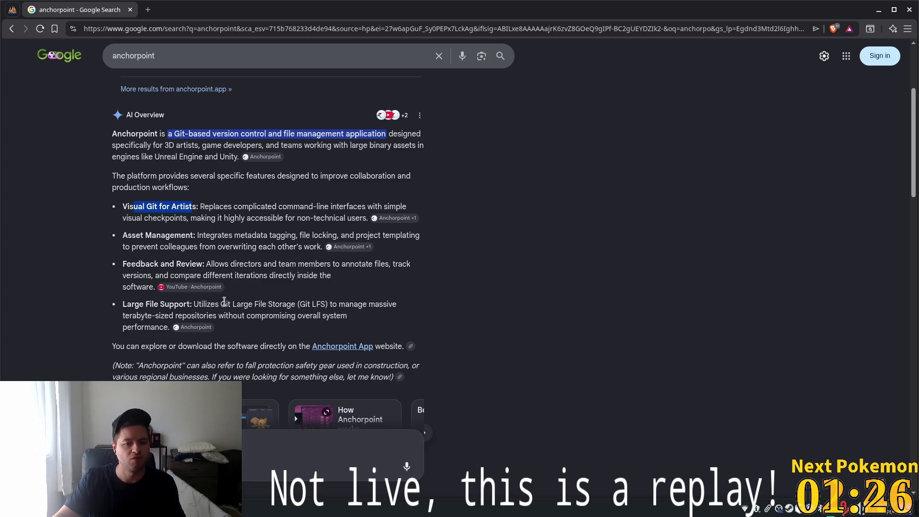
drag(197, 305, 345, 307)
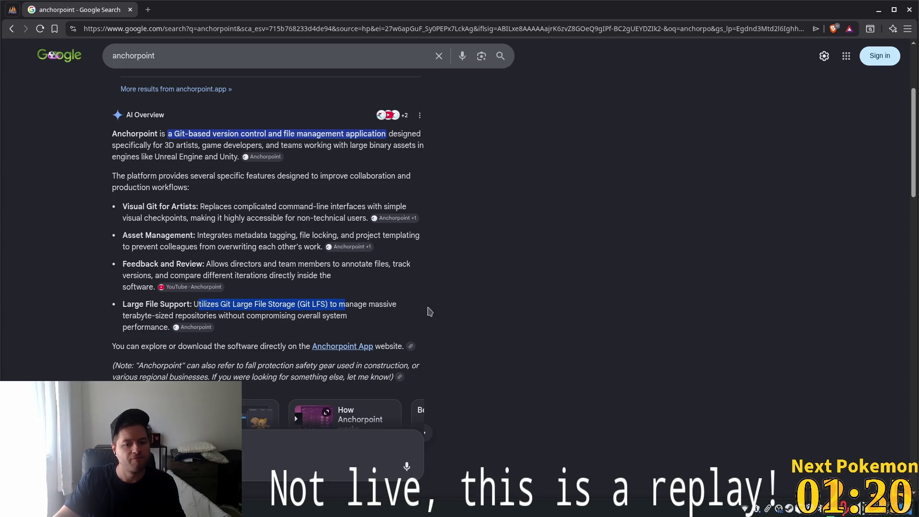
click(247, 318)
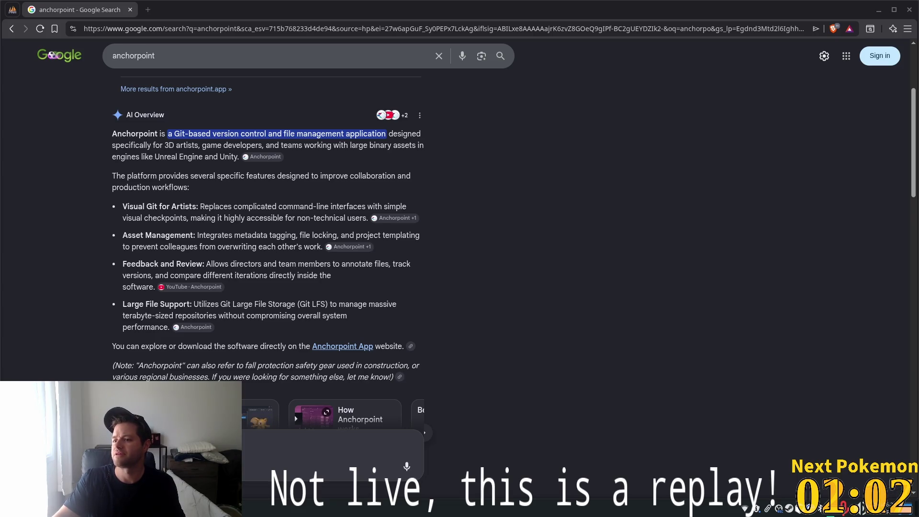
click(915, 114)
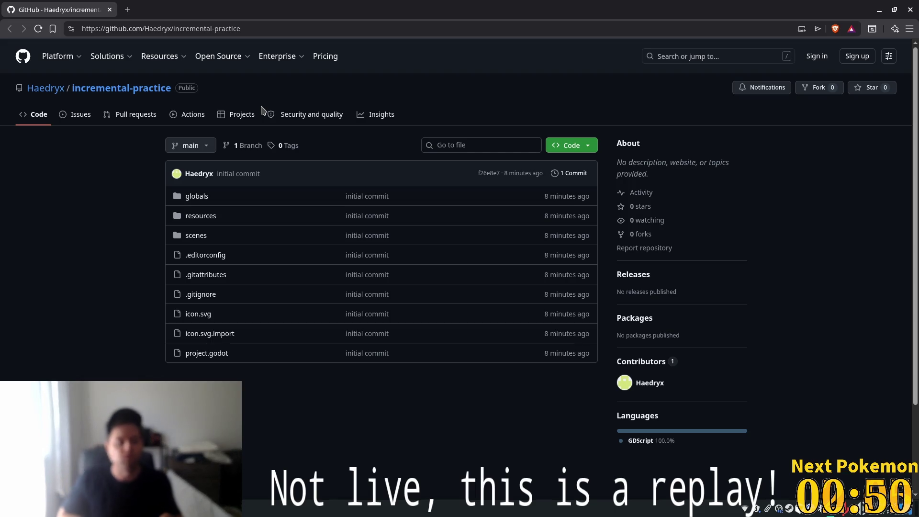
mouse_move(67, 58)
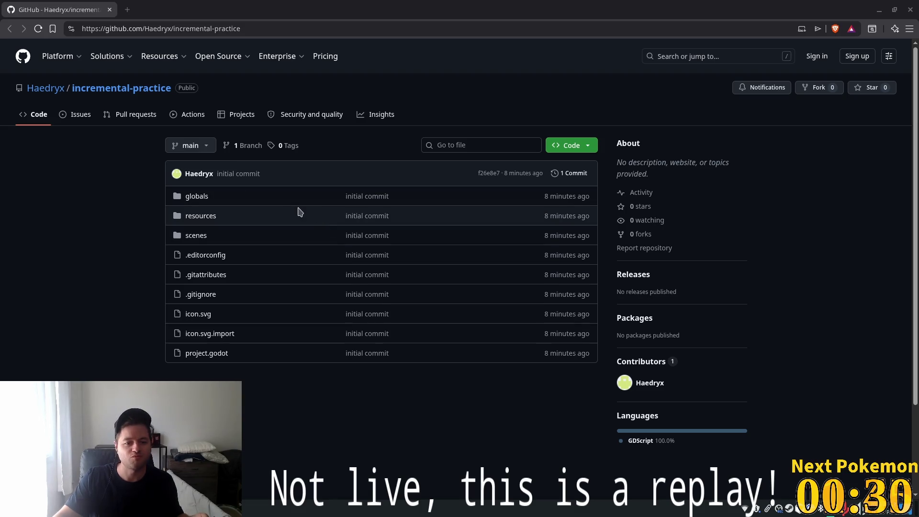
click(207, 298)
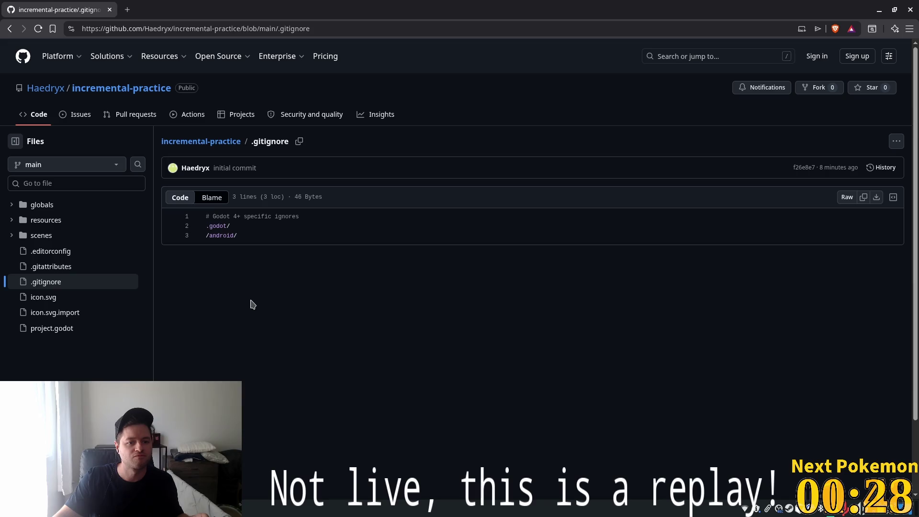
click(10, 28)
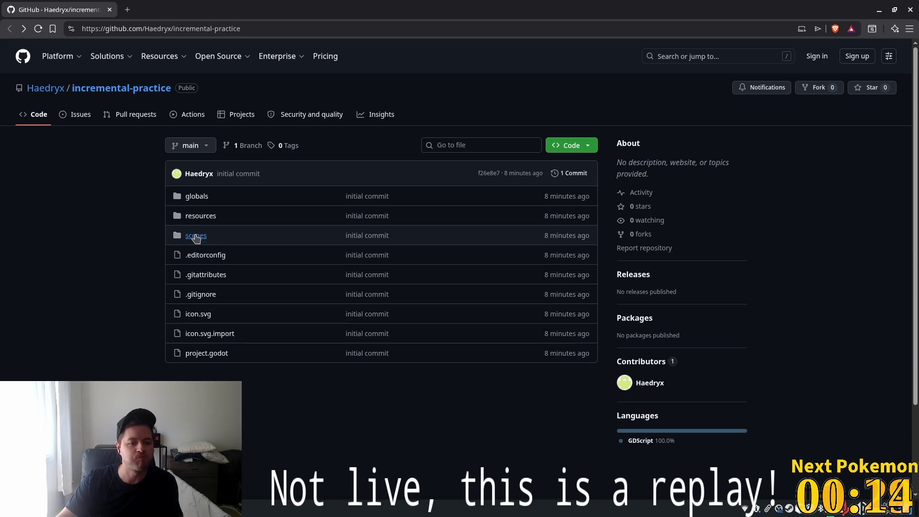
Step: Browse scenes/mining, then open resources/mining with bronze, gold, platinum and silver .tres files
click(196, 236)
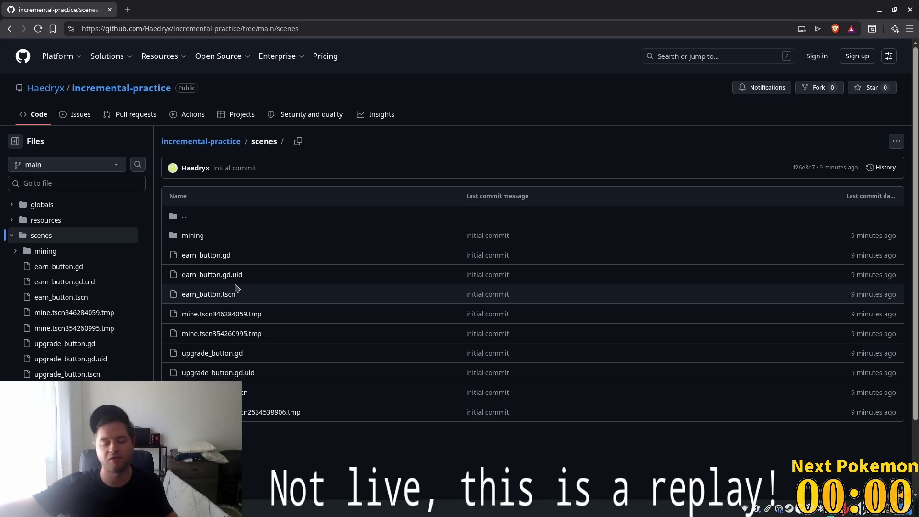
click(197, 236)
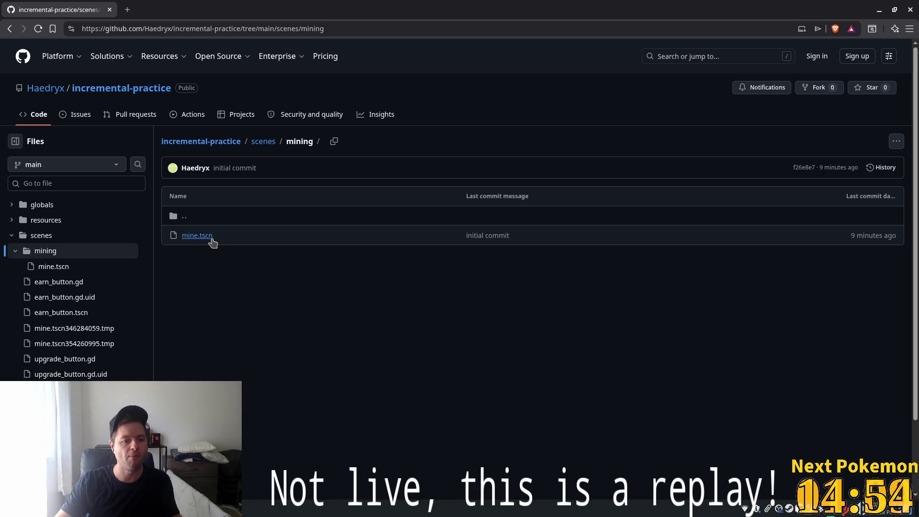
click(50, 220)
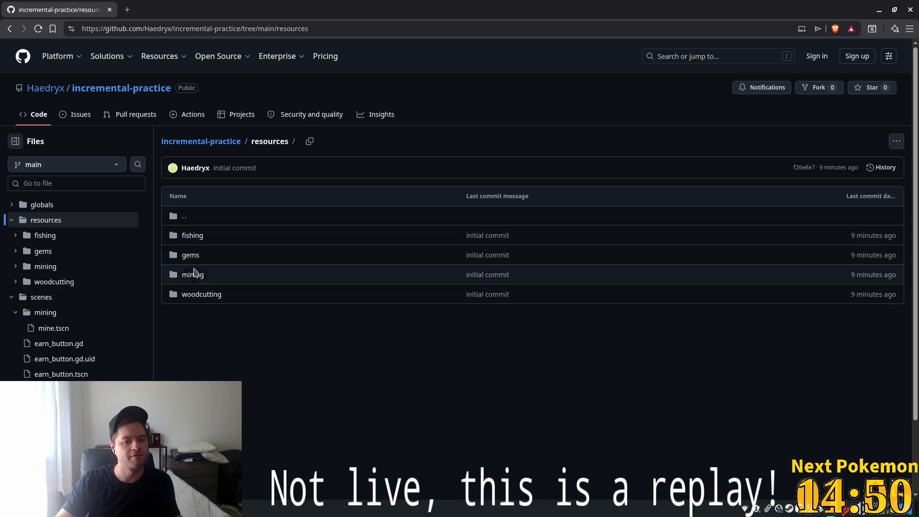
click(191, 275)
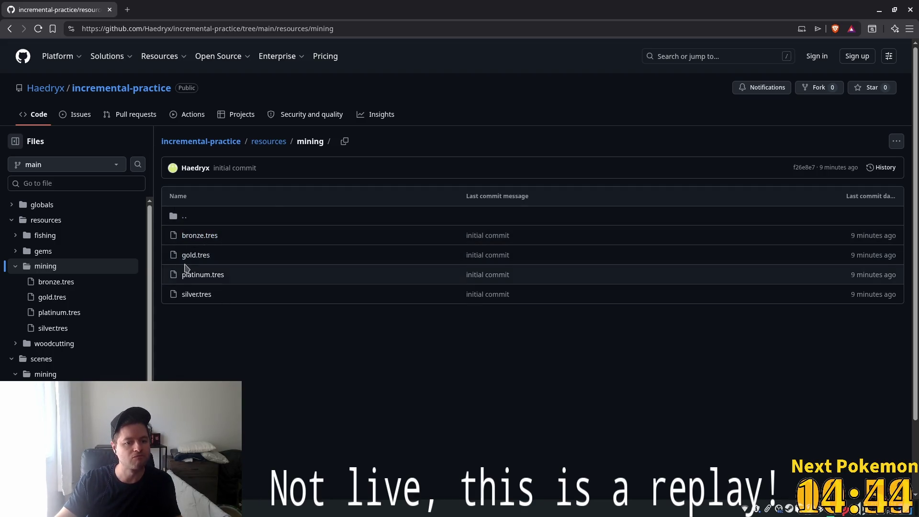
Step: View the gold.tres, bronze.tres, platinum.tres and silver.tres resource files in turn
click(192, 255)
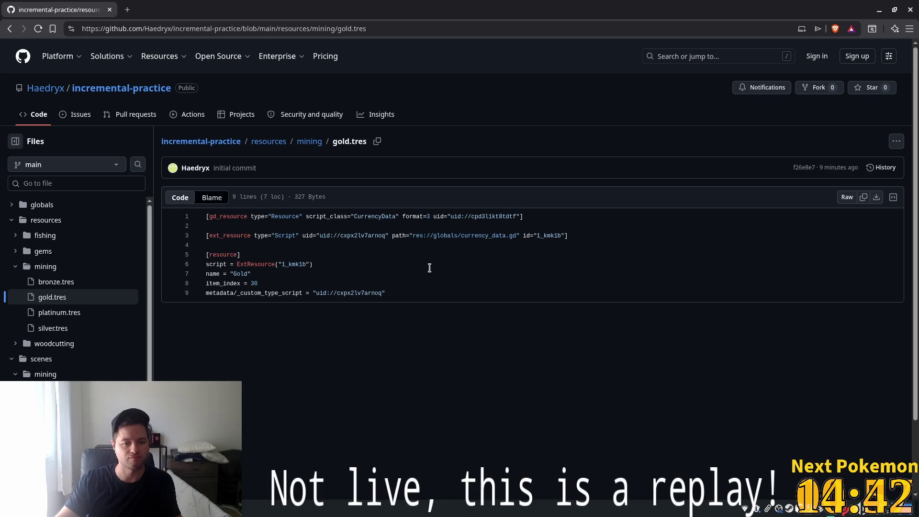
click(76, 284)
click(73, 320)
click(66, 328)
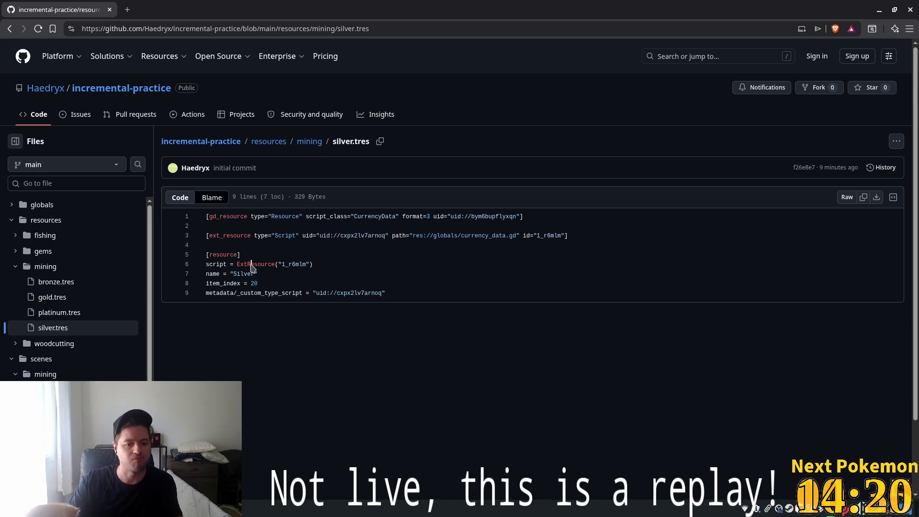
Step: Inspect the ExtResource reference 1_r6mlm and the resource uid in the file
double_click(251, 264)
double_click(301, 262)
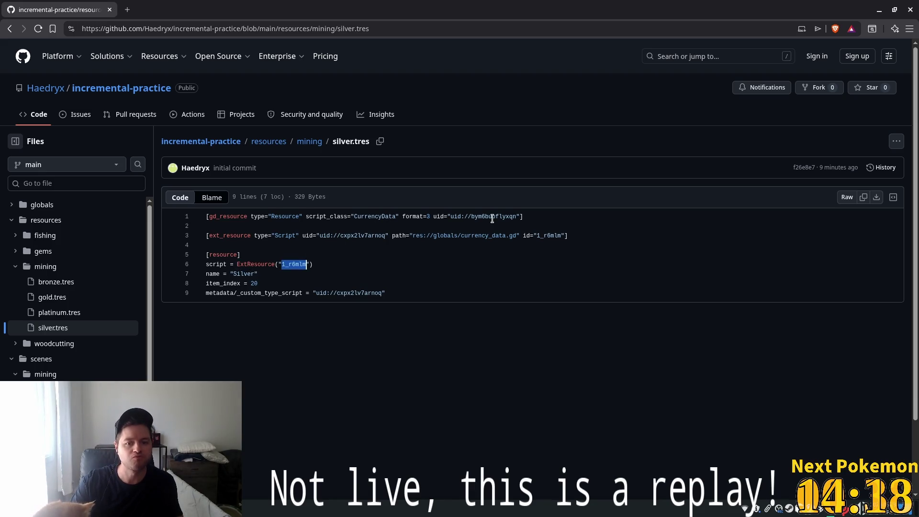
double_click(493, 216)
key(Right)
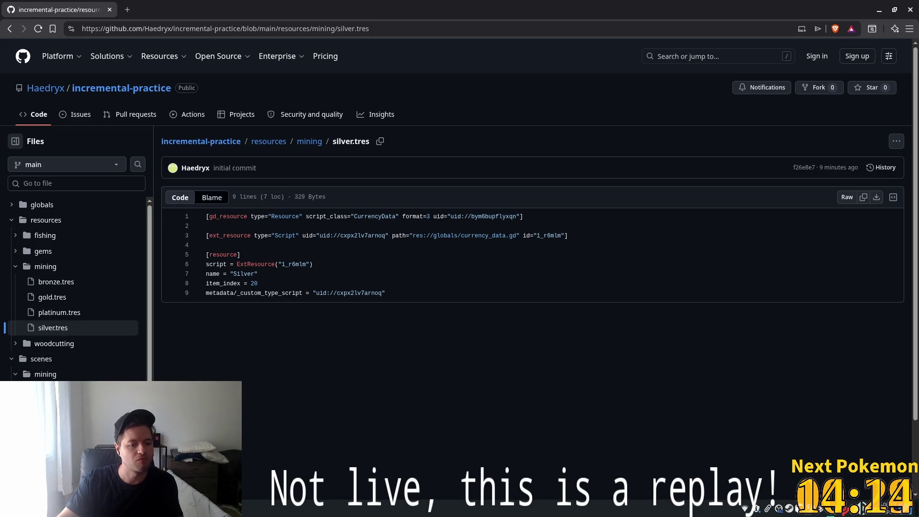
scroll(26, 199, down, 5)
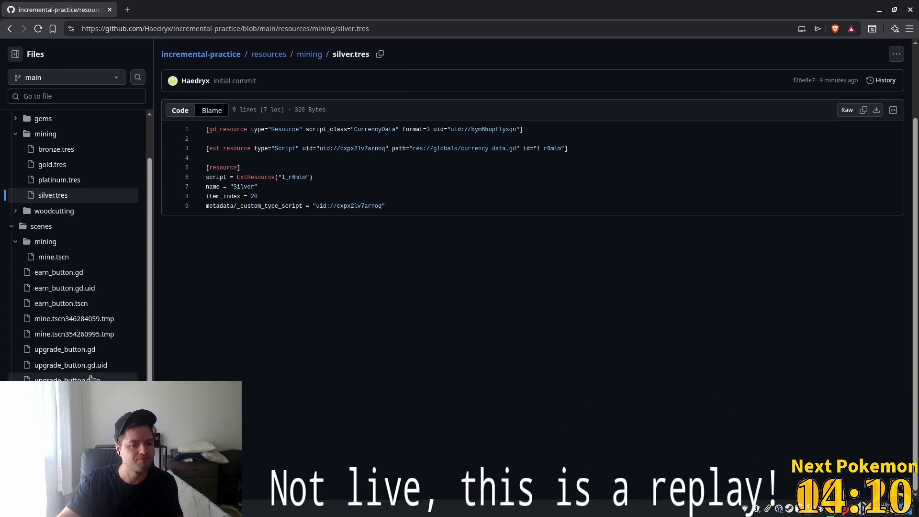
scroll(81, 345, up, 3)
Step: Return to the resources/mining folder, then open globals/currency.gd
click(23, 180)
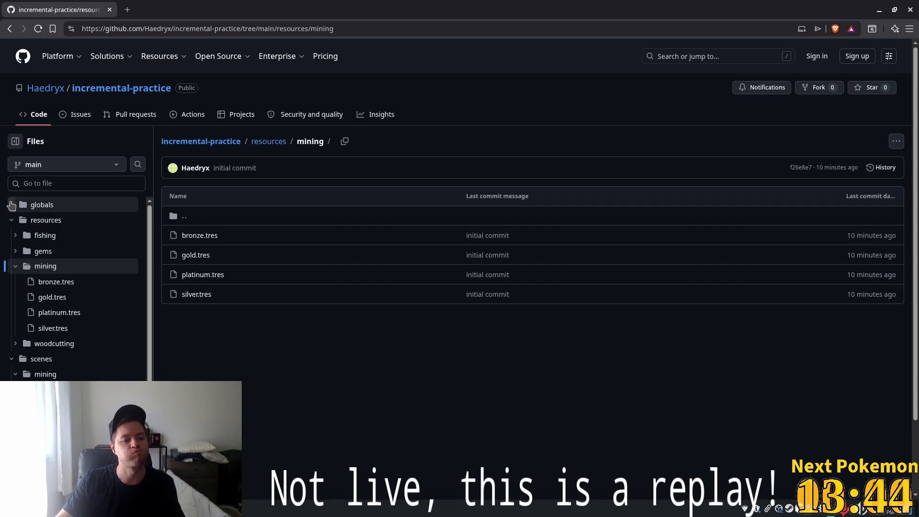
click(11, 205)
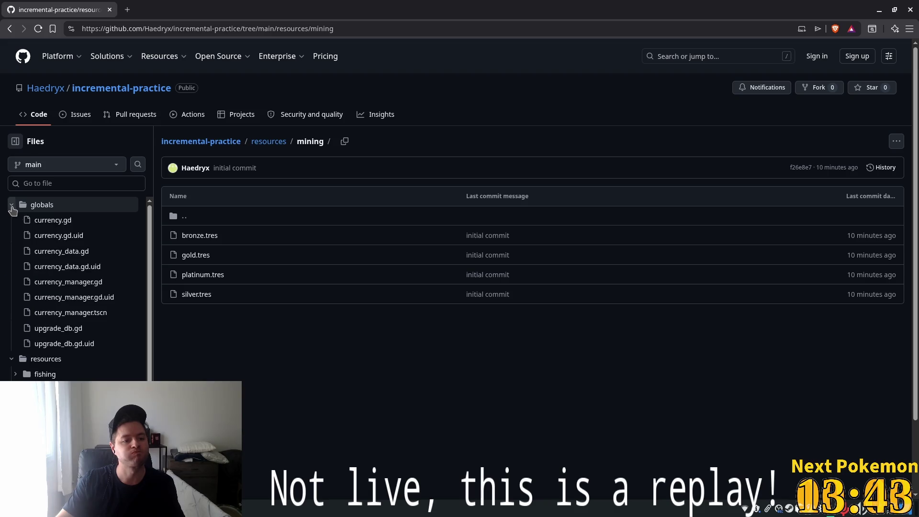
click(54, 221)
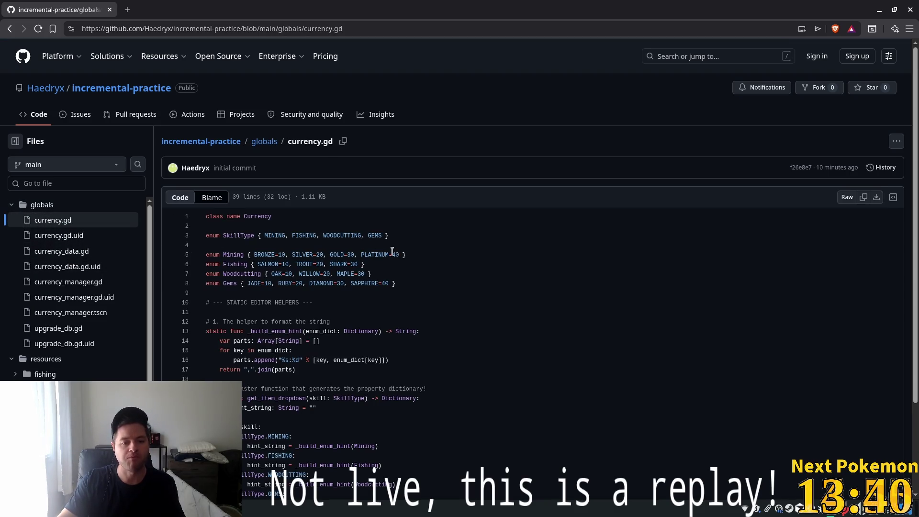